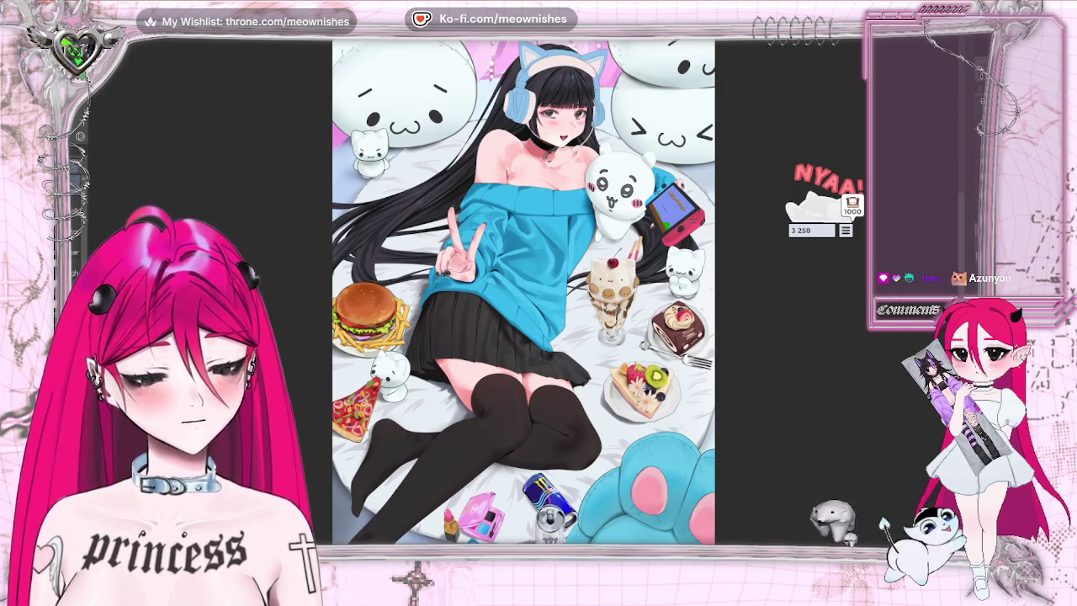
Pan and scroll the canvas to bring the red Switch console into view.
{"action": "left_click_drag", "start_coordinate": [852, 243], "coordinate": [918, 102]}
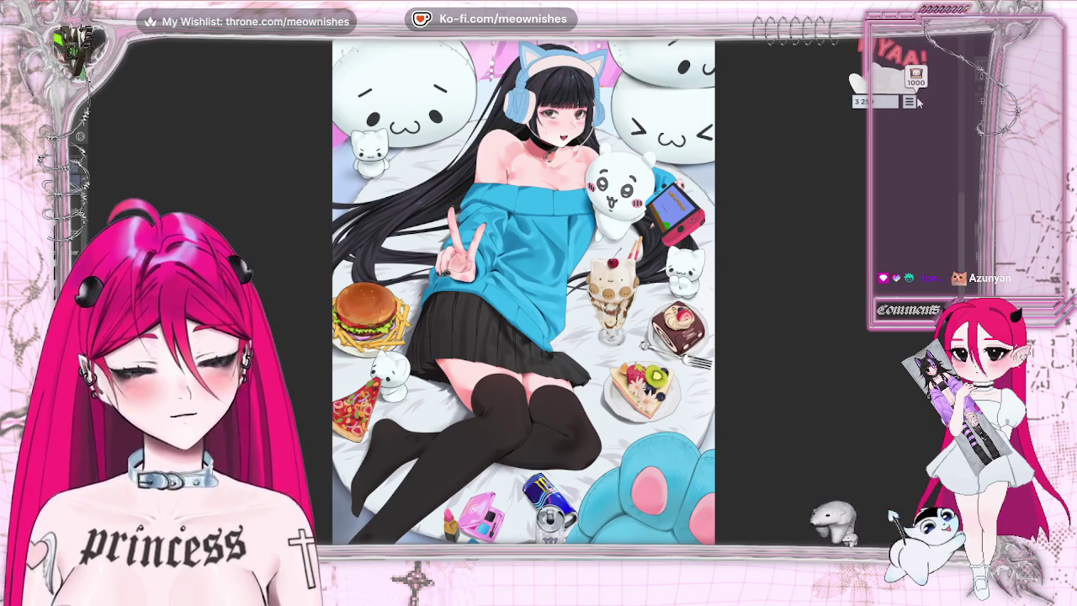
{"action": "scroll", "coordinate": [523, 294], "scroll_direction": "down", "scroll_amount": 2}
{"action": "scroll", "coordinate": [523, 290], "scroll_direction": "up", "scroll_amount": 1}
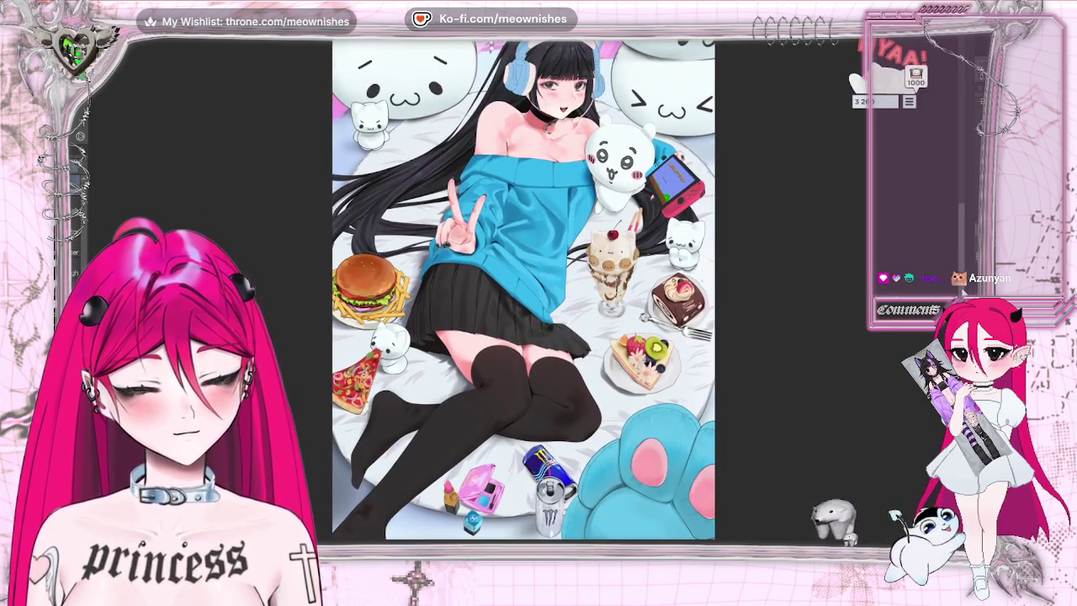
{"action": "scroll", "coordinate": [523, 288], "scroll_direction": "down", "scroll_amount": 4}
{"action": "scroll", "coordinate": [523, 236], "scroll_direction": "up", "scroll_amount": 3}
{"action": "scroll", "coordinate": [523, 235], "scroll_direction": "down", "scroll_amount": 3}
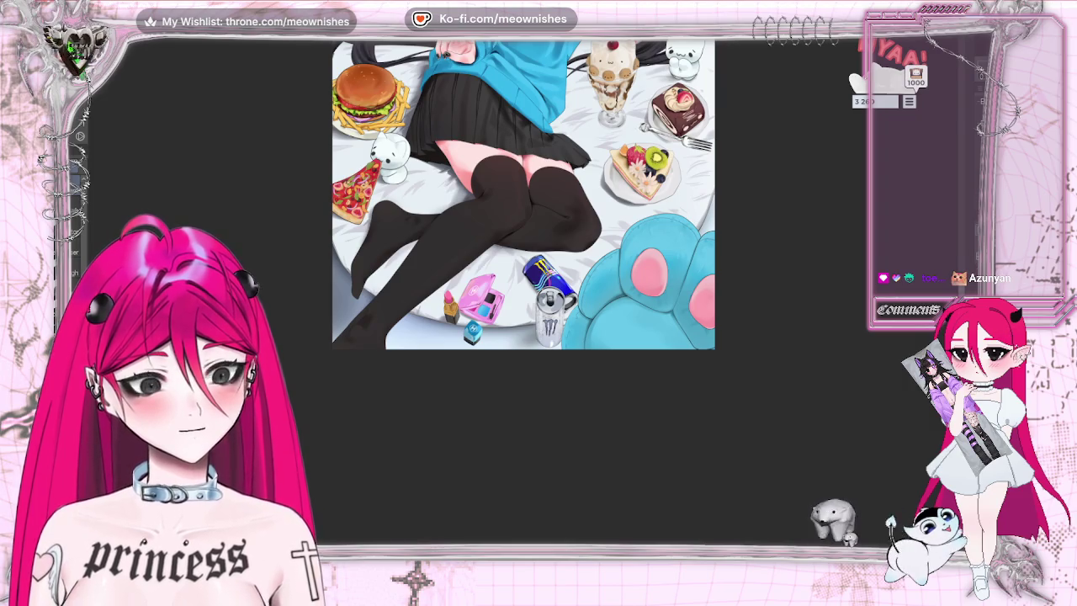
{"action": "scroll", "coordinate": [523, 294], "scroll_direction": "up", "scroll_amount": 2}
{"action": "scroll", "coordinate": [523, 294], "scroll_direction": "up", "scroll_amount": 4}
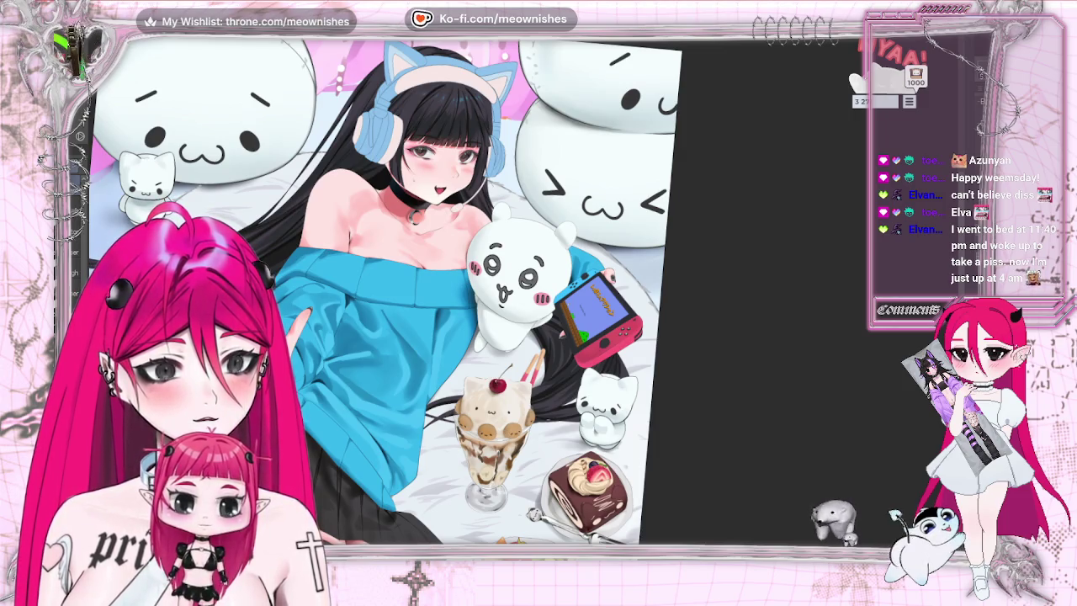
Zoom in on the red Switch and open Hue/Saturation/Luminosity with Ctrl+U.
{"action": "scroll", "coordinate": [523, 300], "scroll_direction": "up", "scroll_amount": 1}
{"action": "scroll", "coordinate": [524, 300], "scroll_direction": "up", "scroll_amount": 1}
{"action": "scroll", "coordinate": [524, 301], "scroll_direction": "up", "scroll_amount": 1}
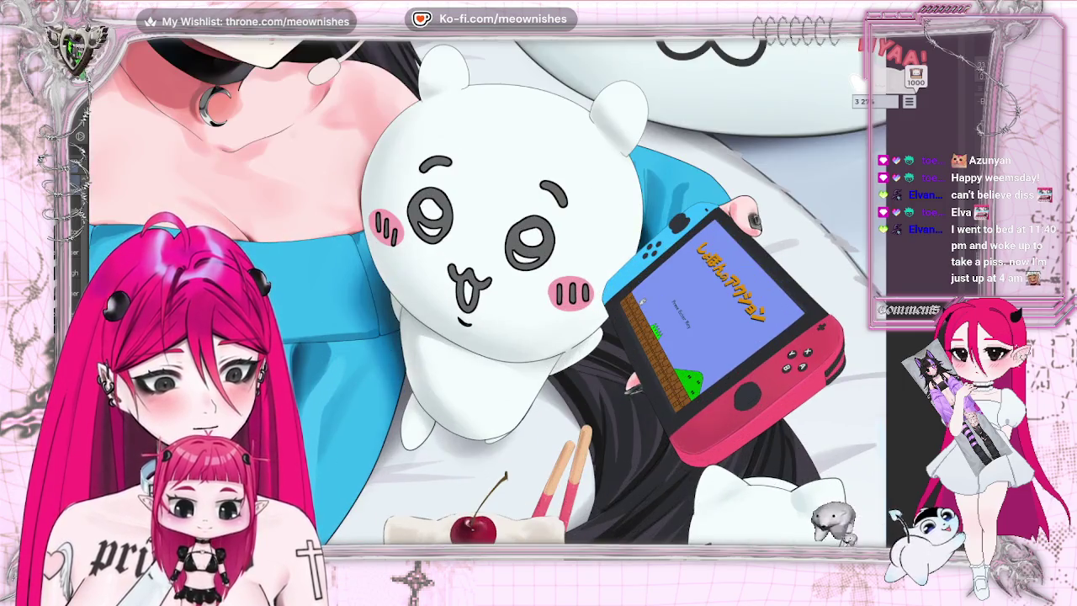
{"action": "scroll", "coordinate": [521, 303], "scroll_direction": "up", "scroll_amount": 1}
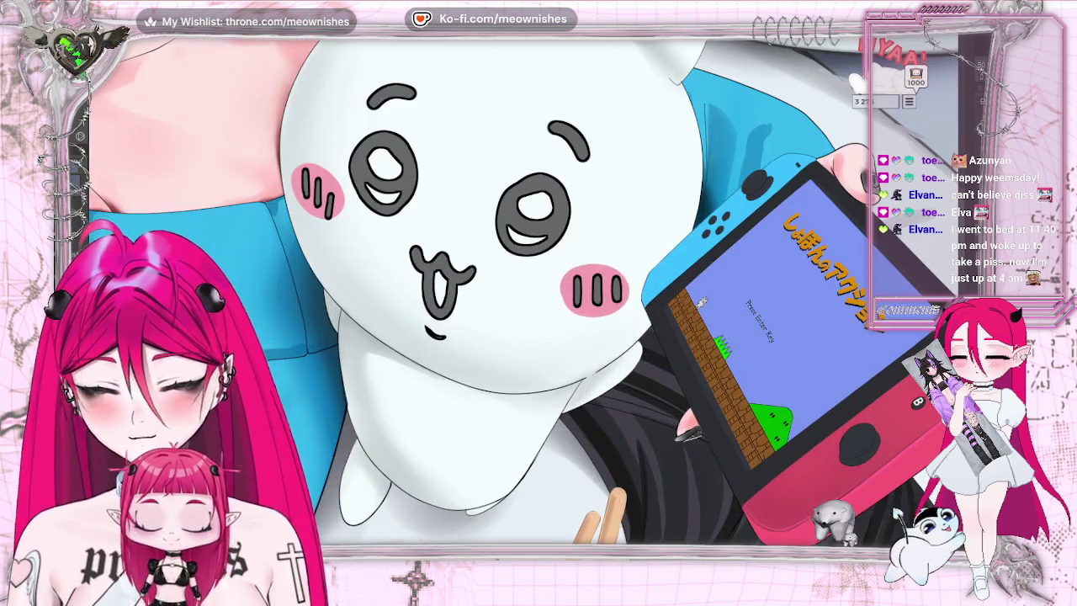
{"action": "scroll", "coordinate": [522, 303], "scroll_direction": "down", "scroll_amount": 2}
{"action": "scroll", "coordinate": [521, 302], "scroll_direction": "down", "scroll_amount": 2}
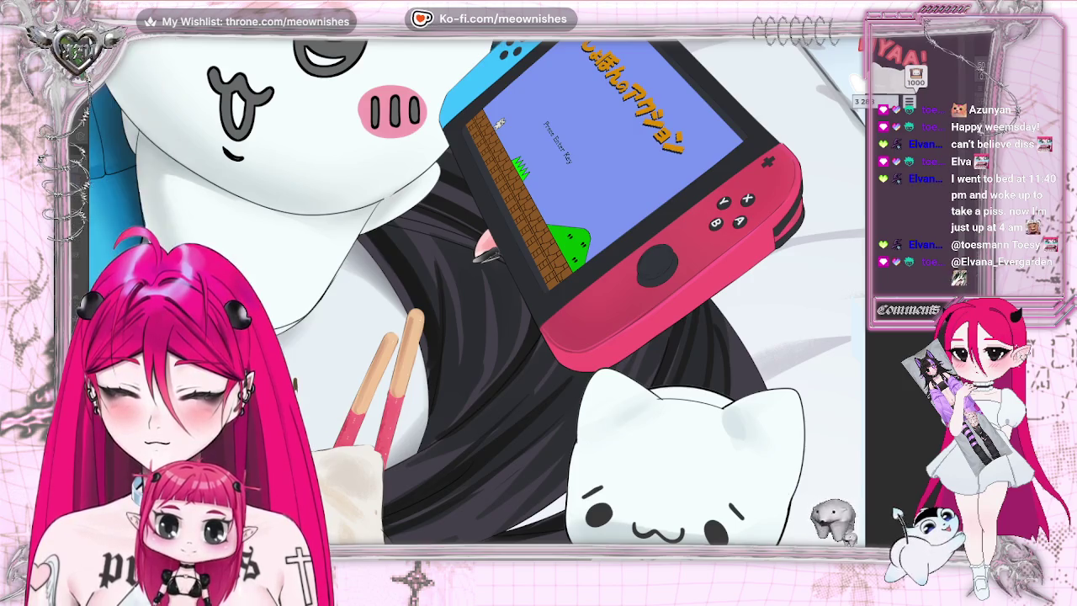
{"action": "key", "text": "ctrl+u"}
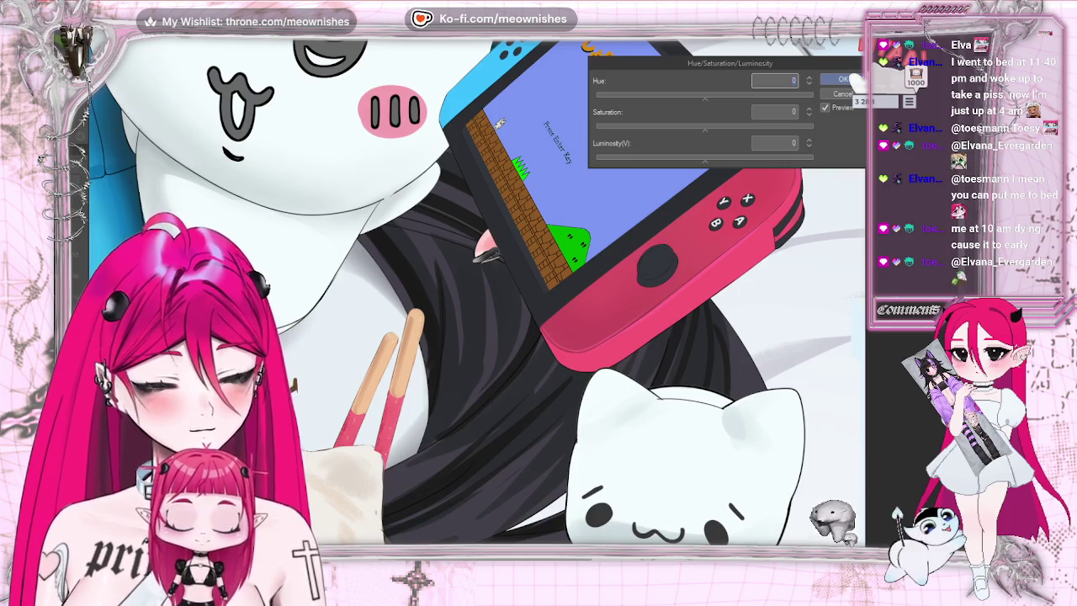
Set the console's Luminosity to 26, Saturation to 88 and Hue to 1.
{"action": "left_click", "coordinate": [734, 158]}
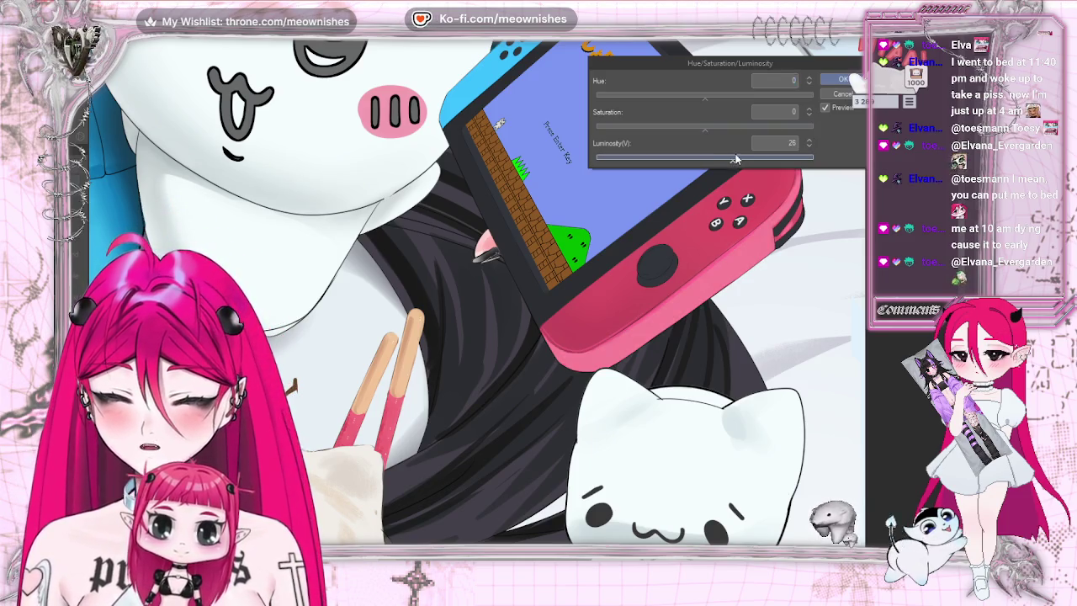
{"action": "left_click", "coordinate": [740, 127]}
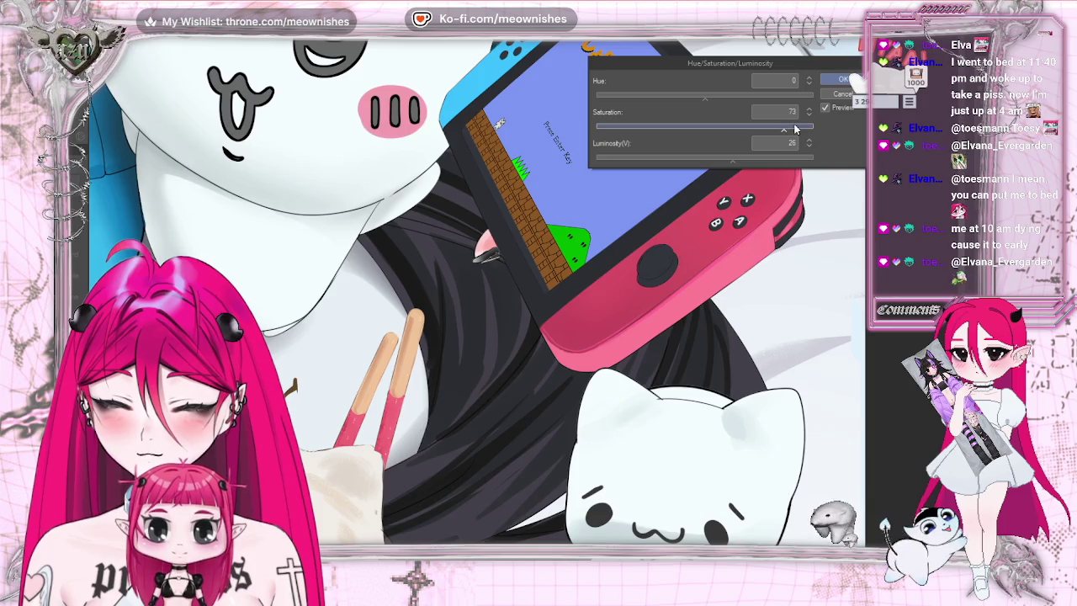
{"action": "left_click_drag", "start_coordinate": [795, 129], "coordinate": [799, 127]}
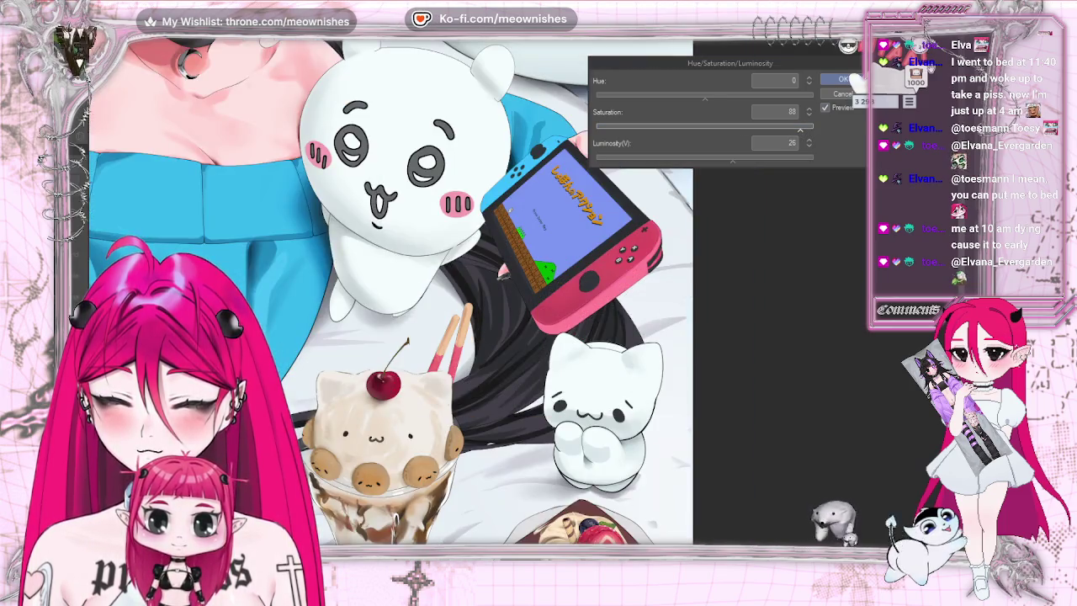
{"action": "left_click", "coordinate": [712, 95]}
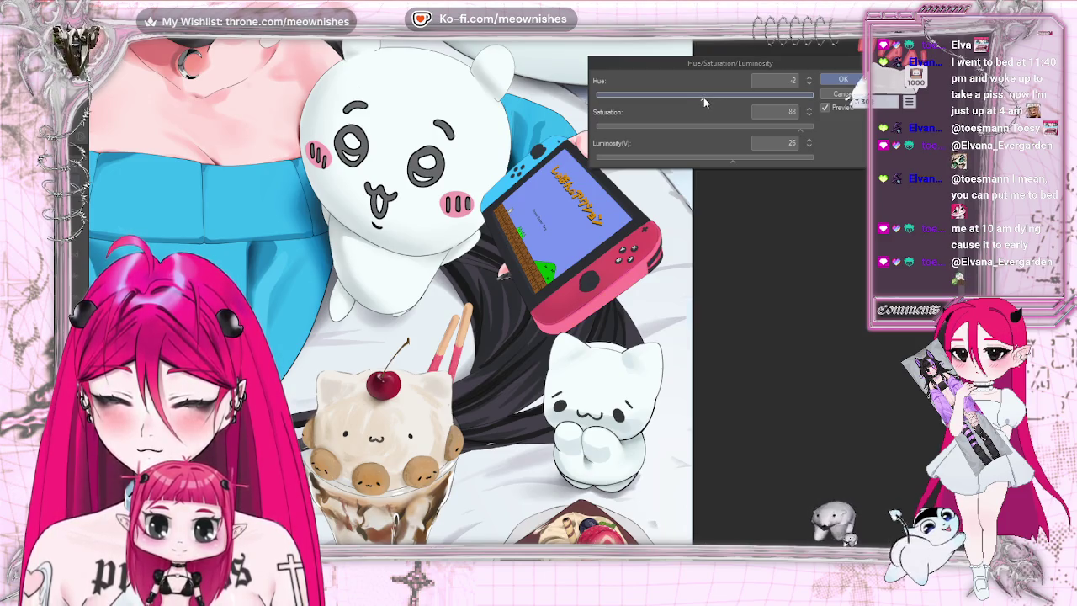
{"action": "left_click", "coordinate": [701, 97]}
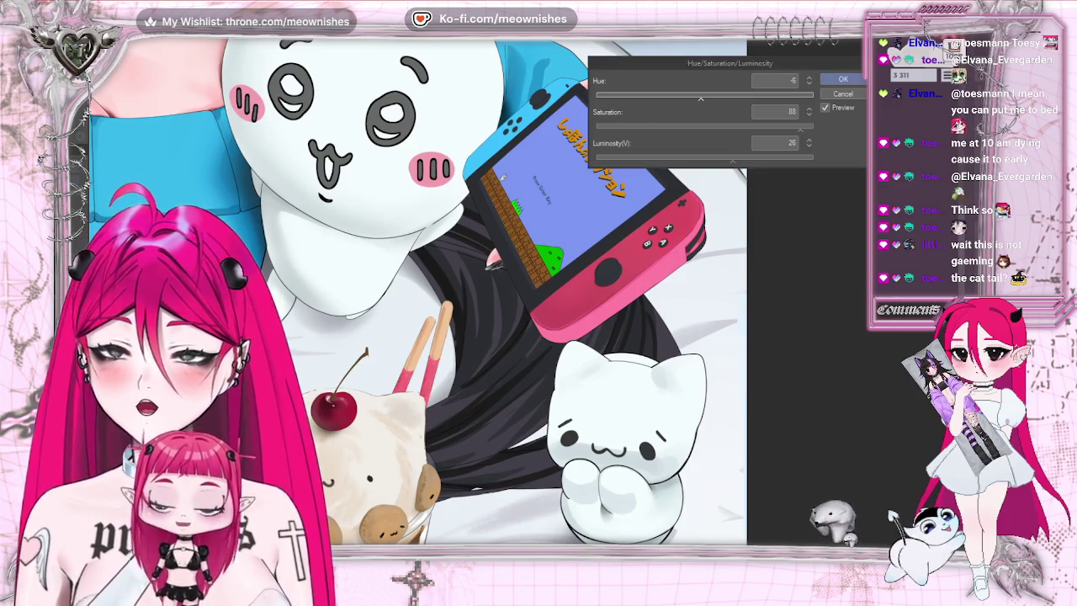
{"action": "left_click", "coordinate": [706, 99]}
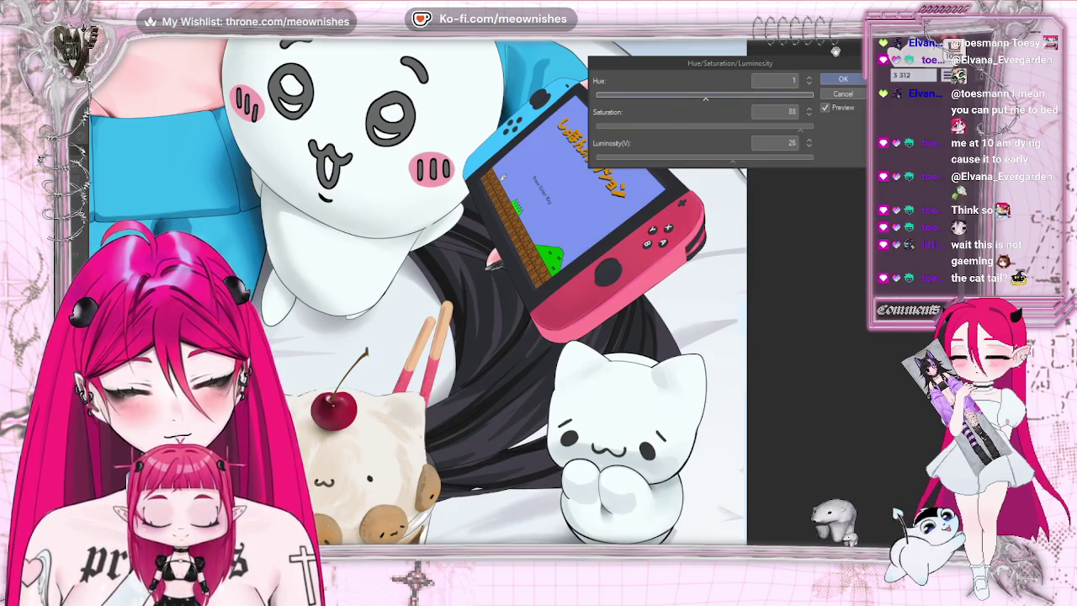
Review the pink recolour on the canvas and confirm the adjustment with OK.
{"action": "scroll", "coordinate": [417, 290], "scroll_direction": "down", "scroll_amount": 5}
{"action": "scroll", "coordinate": [534, 277], "scroll_direction": "down", "scroll_amount": 1}
{"action": "scroll", "coordinate": [534, 278], "scroll_direction": "up", "scroll_amount": 2}
{"action": "scroll", "coordinate": [534, 278], "scroll_direction": "up", "scroll_amount": 3}
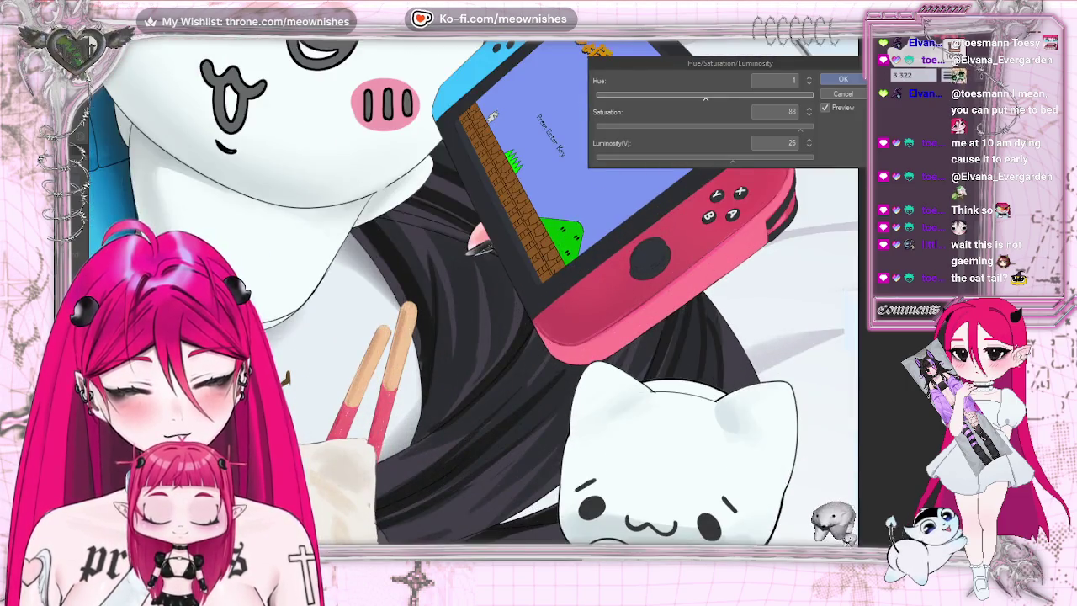
{"action": "scroll", "coordinate": [518, 286], "scroll_direction": "up", "scroll_amount": 1}
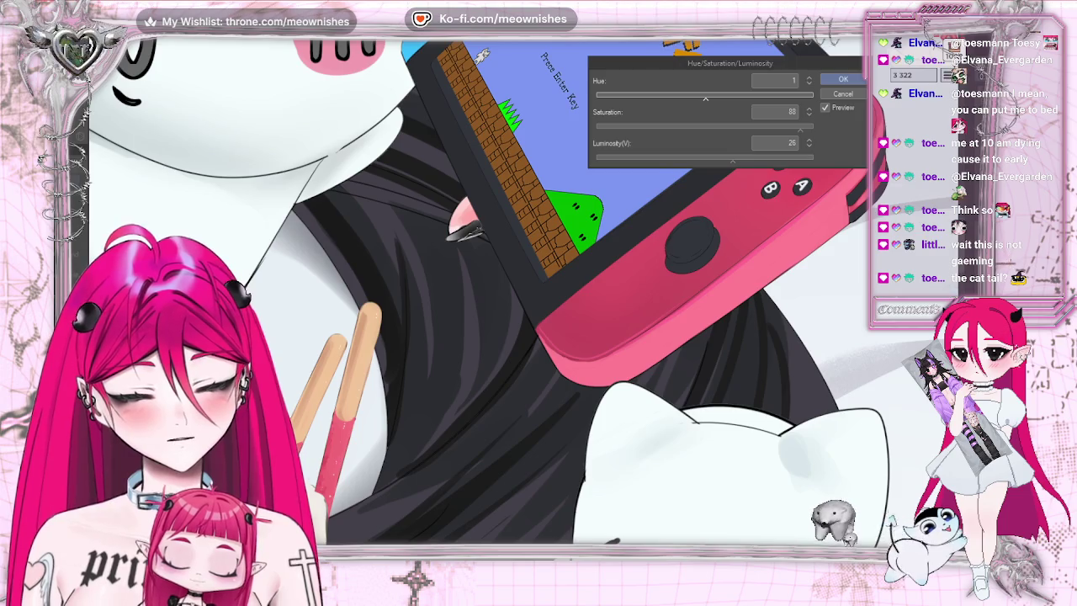
{"action": "scroll", "coordinate": [522, 290], "scroll_direction": "right", "scroll_amount": 2}
{"action": "scroll", "coordinate": [522, 291], "scroll_direction": "right", "scroll_amount": 2}
{"action": "left_click", "coordinate": [851, 77]}
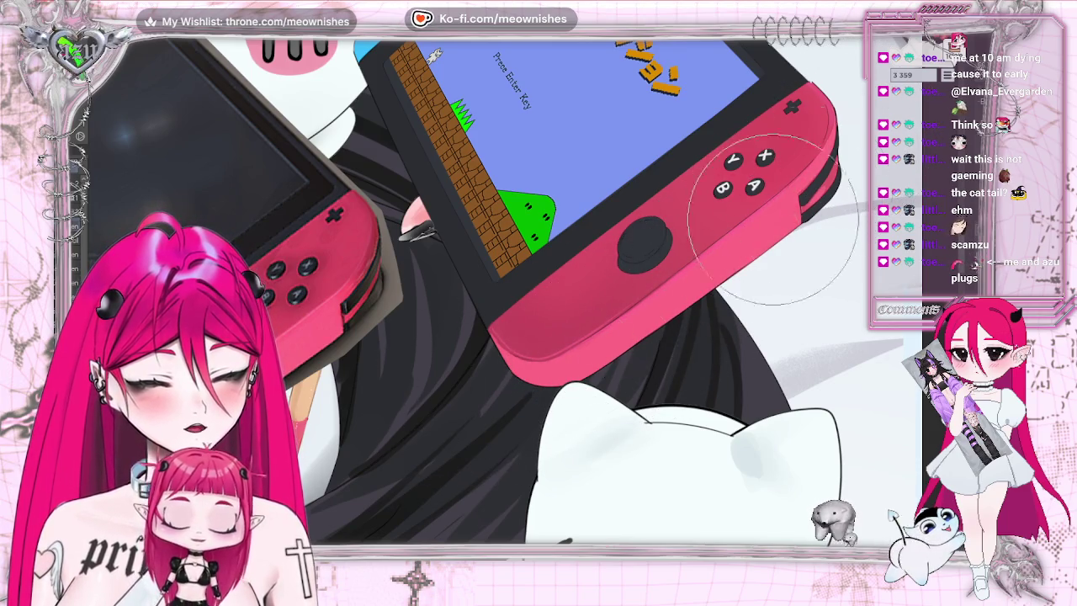
Scroll the view down toward the two pink consoles.
{"action": "scroll", "coordinate": [749, 236], "scroll_direction": "down", "scroll_amount": 3}
Try shading the right red Joy-Con, undo it, then select the Joy-Con area.
{"action": "scroll", "coordinate": [749, 236], "scroll_direction": "down", "scroll_amount": 3}
{"action": "scroll", "coordinate": [748, 236], "scroll_direction": "down", "scroll_amount": 2}
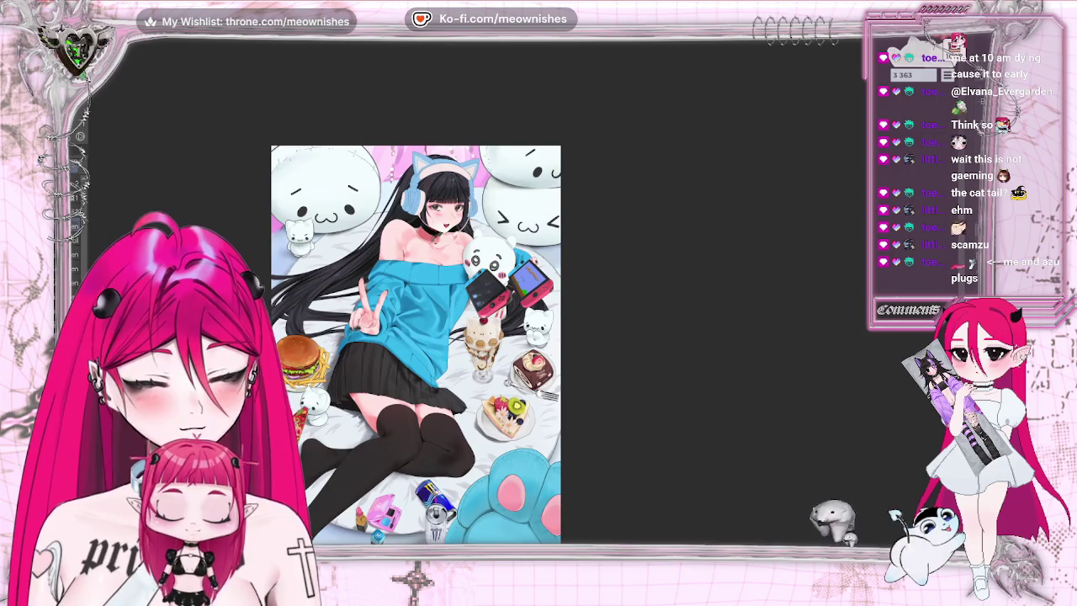
{"action": "scroll", "coordinate": [515, 315], "scroll_direction": "up", "scroll_amount": 3}
{"action": "scroll", "coordinate": [515, 314], "scroll_direction": "up", "scroll_amount": 2}
{"action": "scroll", "coordinate": [515, 314], "scroll_direction": "up", "scroll_amount": 2}
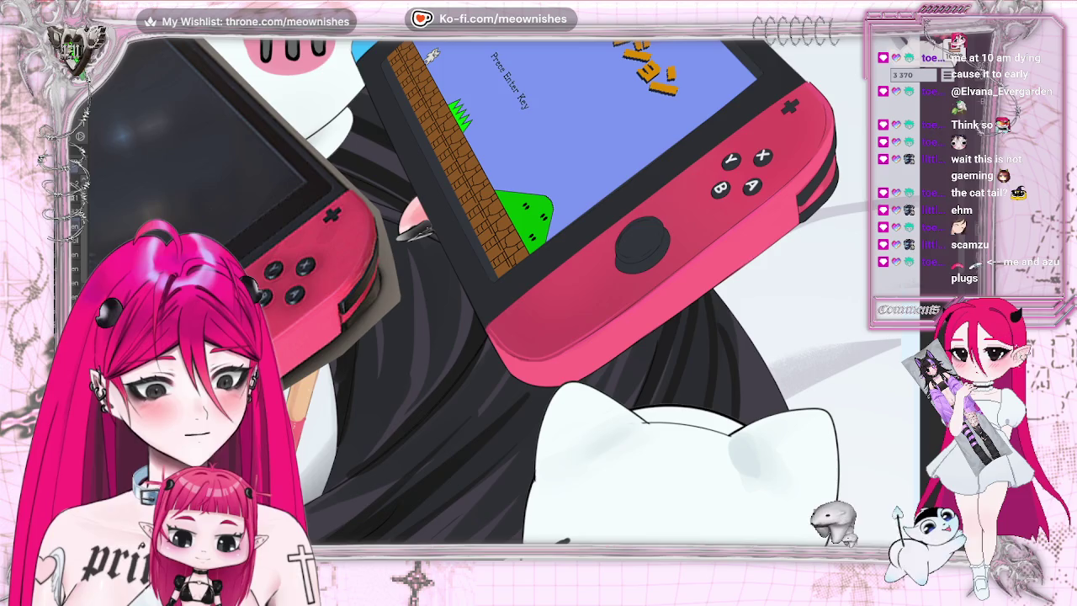
{"action": "key", "text": "ctrl+y"}
{"action": "key", "text": "ctrl+z"}
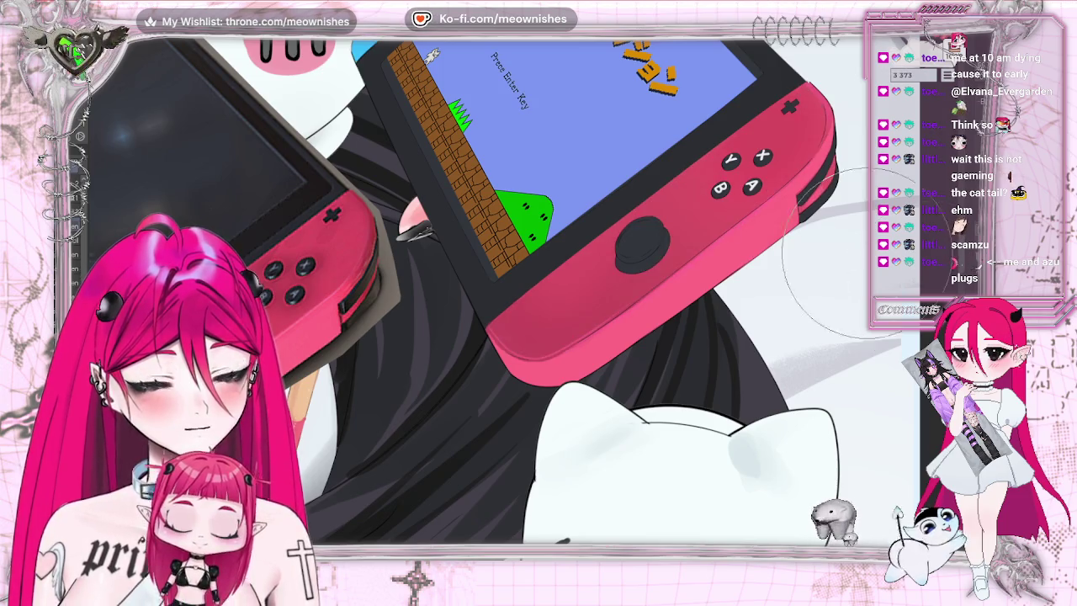
{"action": "scroll", "coordinate": [504, 290], "scroll_direction": "down", "scroll_amount": 3}
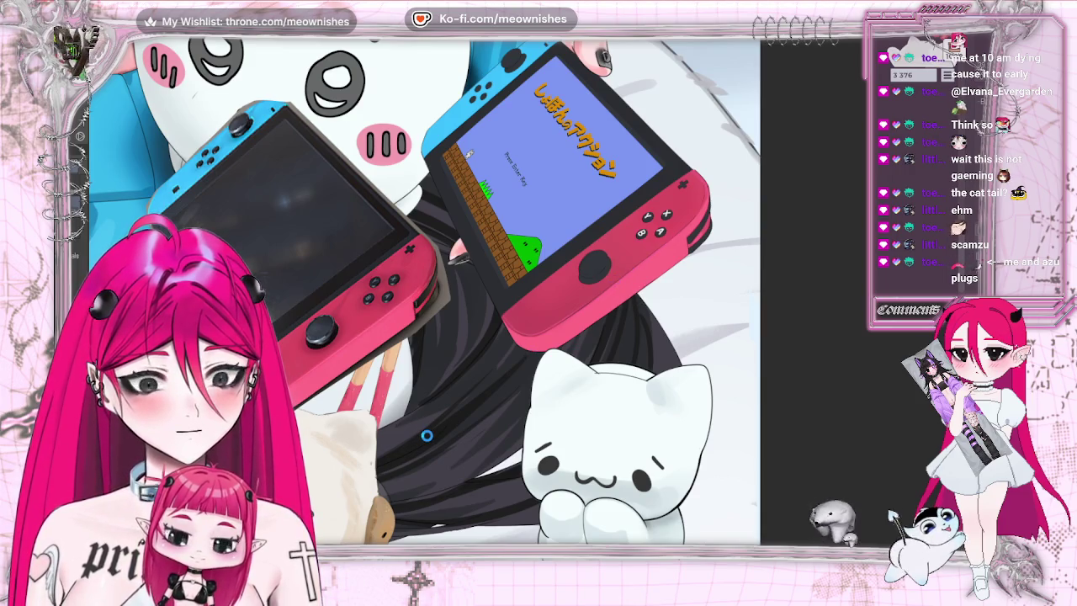
{"action": "key", "text": "ctrl+shift+d"}
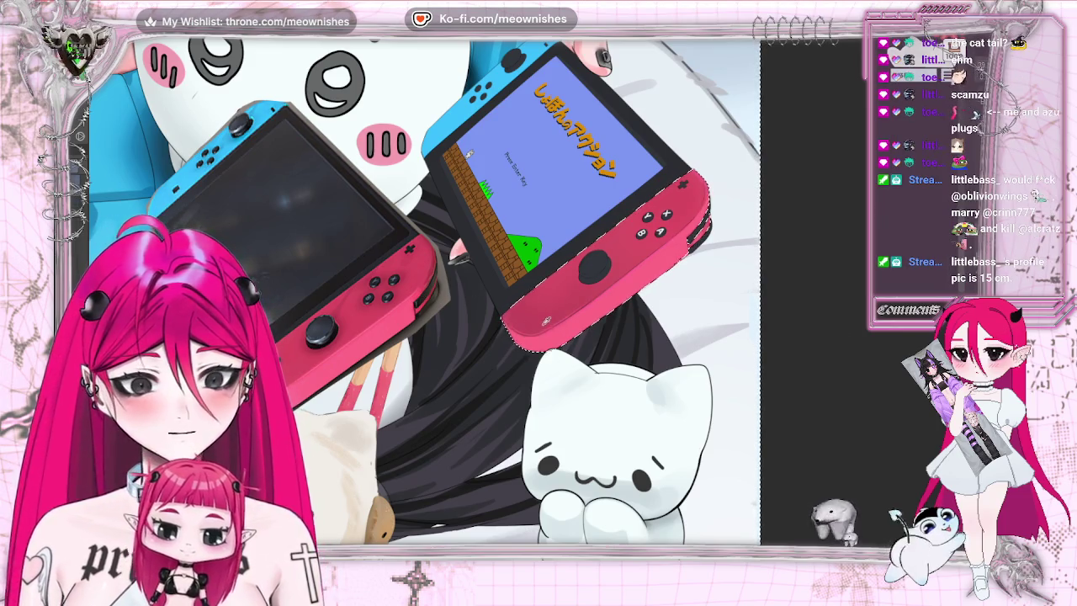
{"action": "left_click_drag", "start_coordinate": [540, 320], "coordinate": [589, 307]}
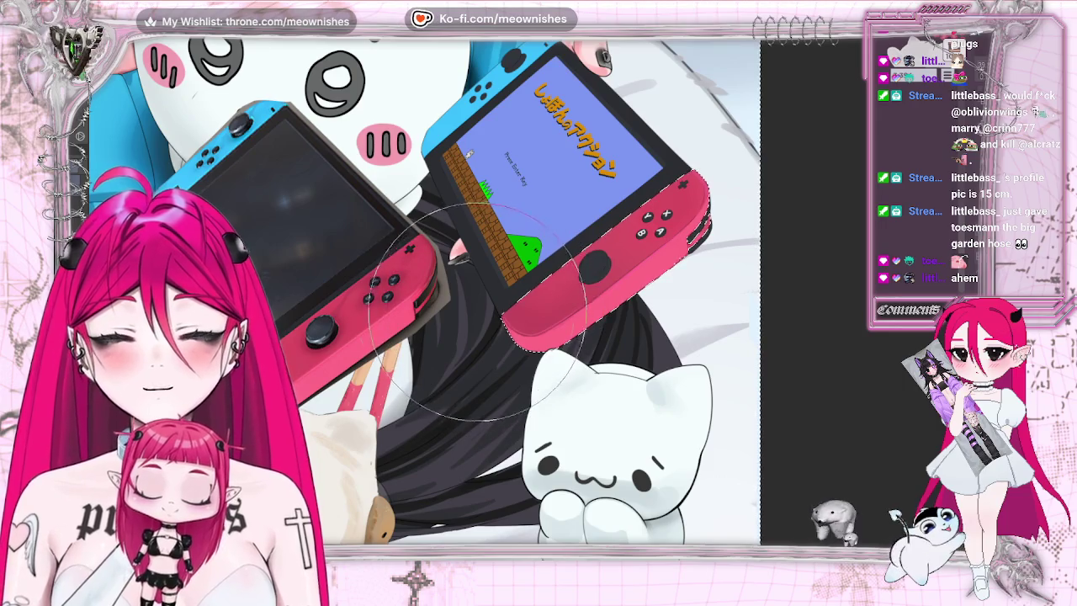
{"action": "key", "text": "bracketleft"}
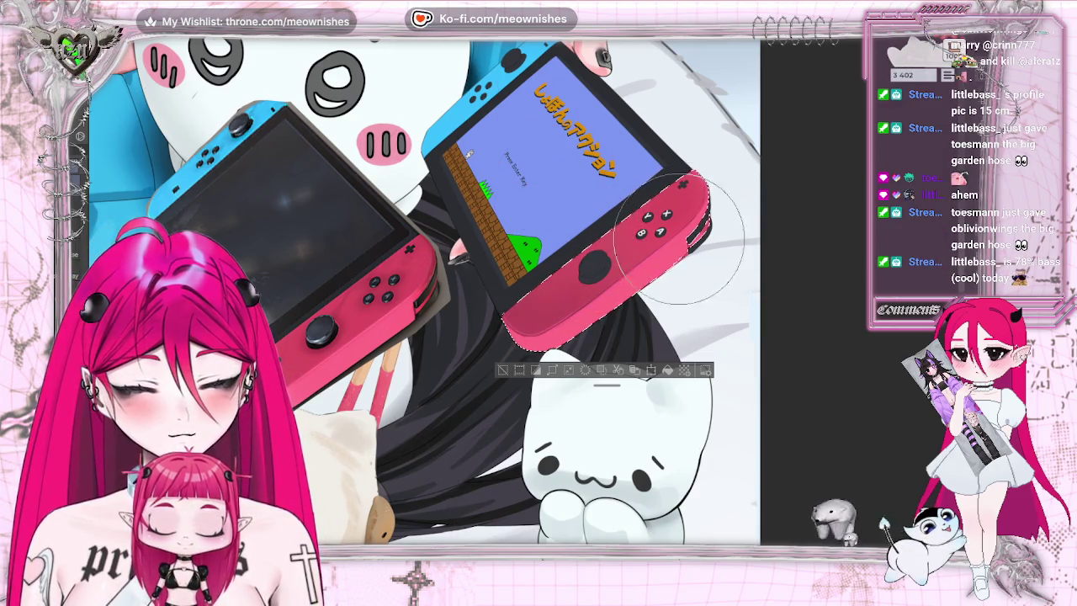
{"action": "key", "text": "ctrl+d"}
{"action": "key", "text": "ctrl+0"}
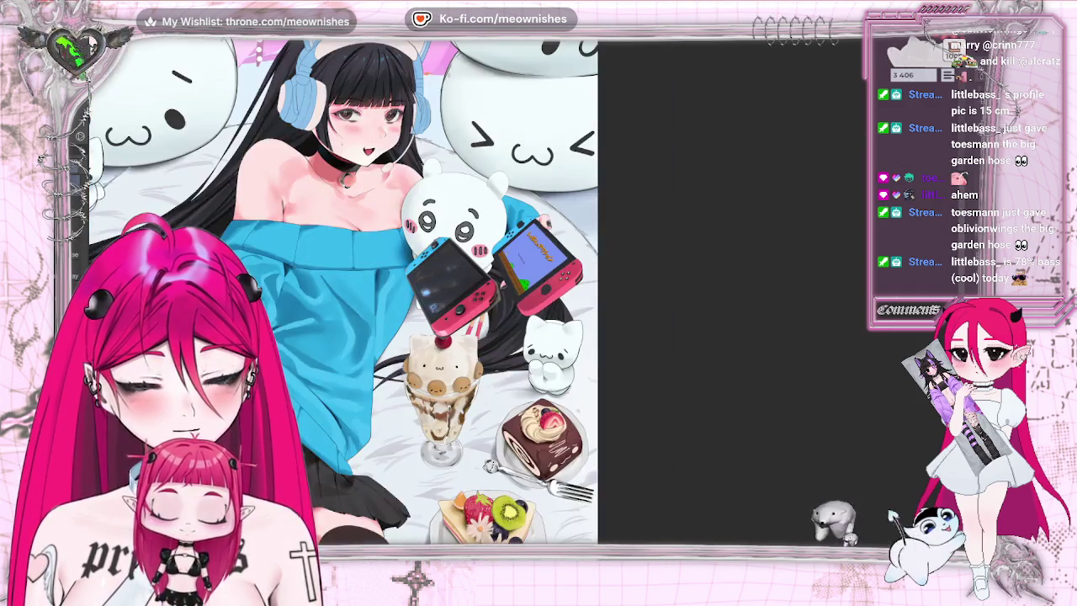
{"action": "key", "text": "ctrl+alt+0"}
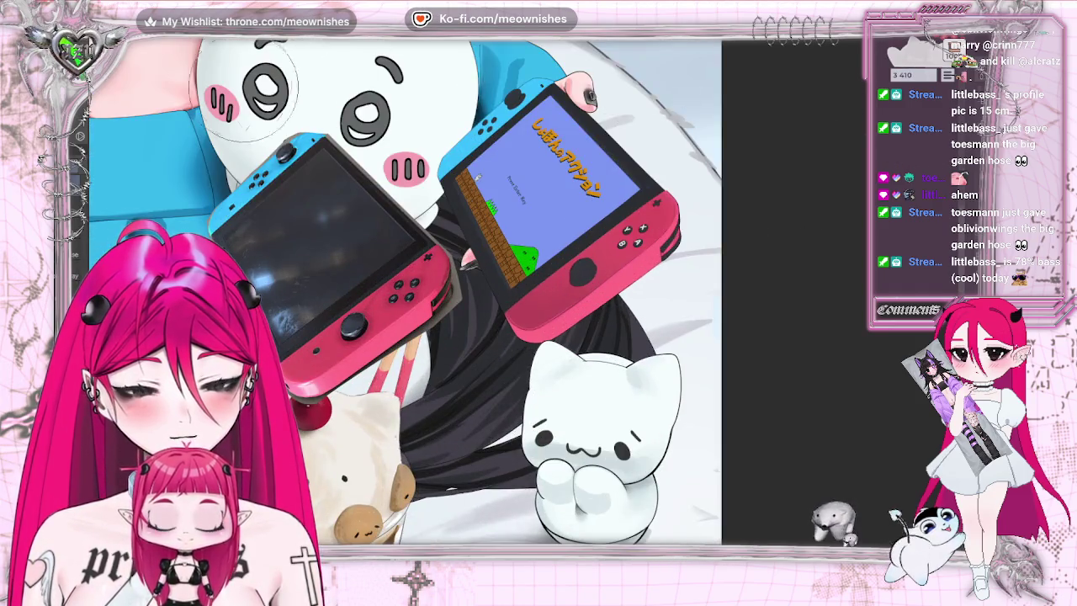
{"action": "key", "text": "ctrl+shift+d"}
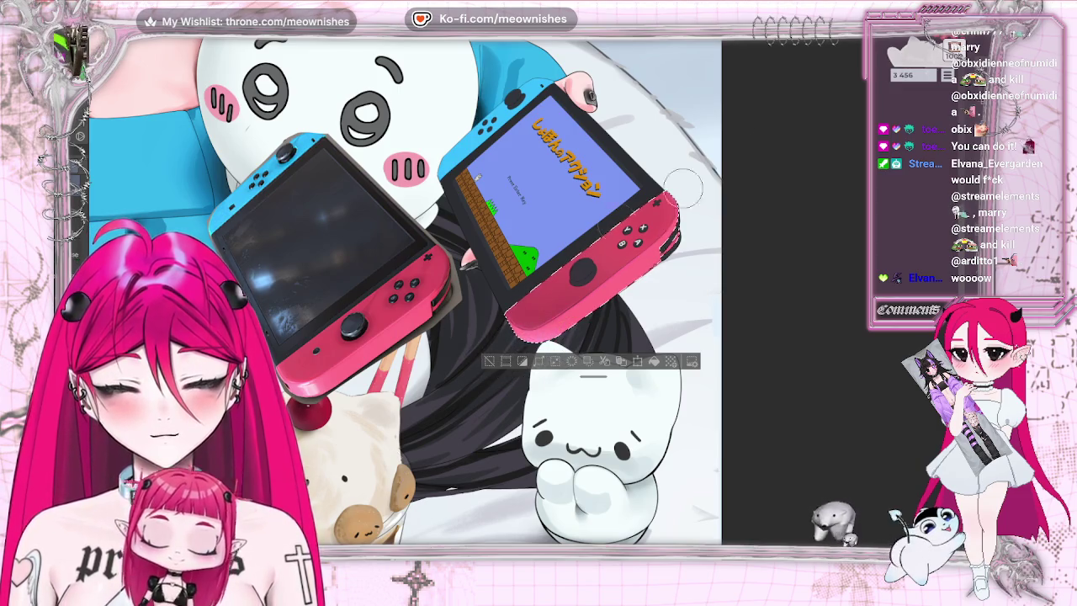
{"action": "scroll", "coordinate": [526, 300], "scroll_direction": "down", "scroll_amount": 5}
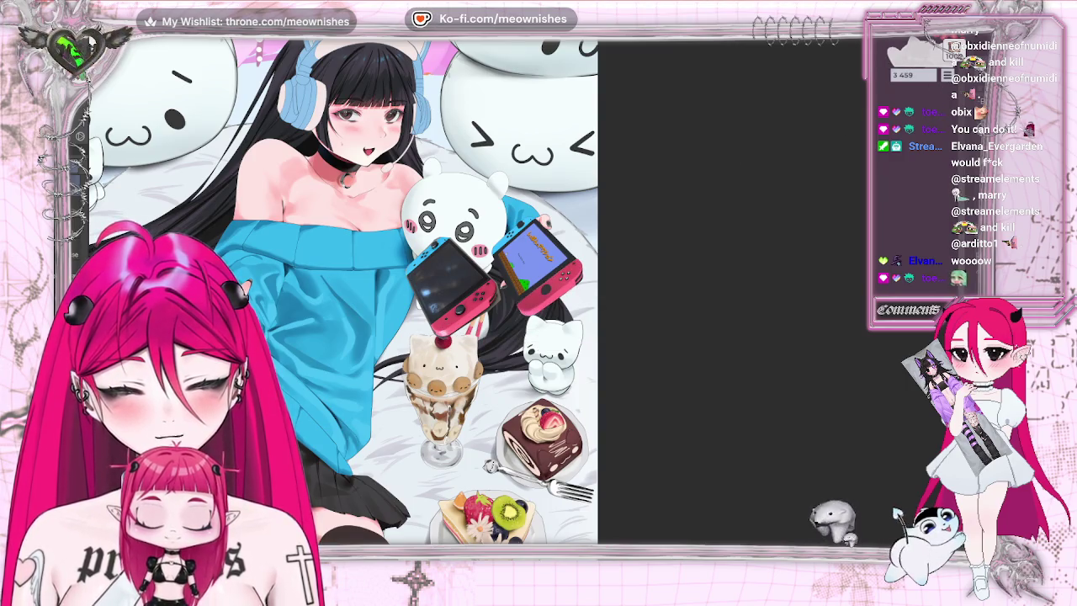
{"action": "scroll", "coordinate": [526, 299], "scroll_direction": "down", "scroll_amount": 3}
{"action": "scroll", "coordinate": [505, 269], "scroll_direction": "up", "scroll_amount": 3}
{"action": "scroll", "coordinate": [505, 270], "scroll_direction": "up", "scroll_amount": 2}
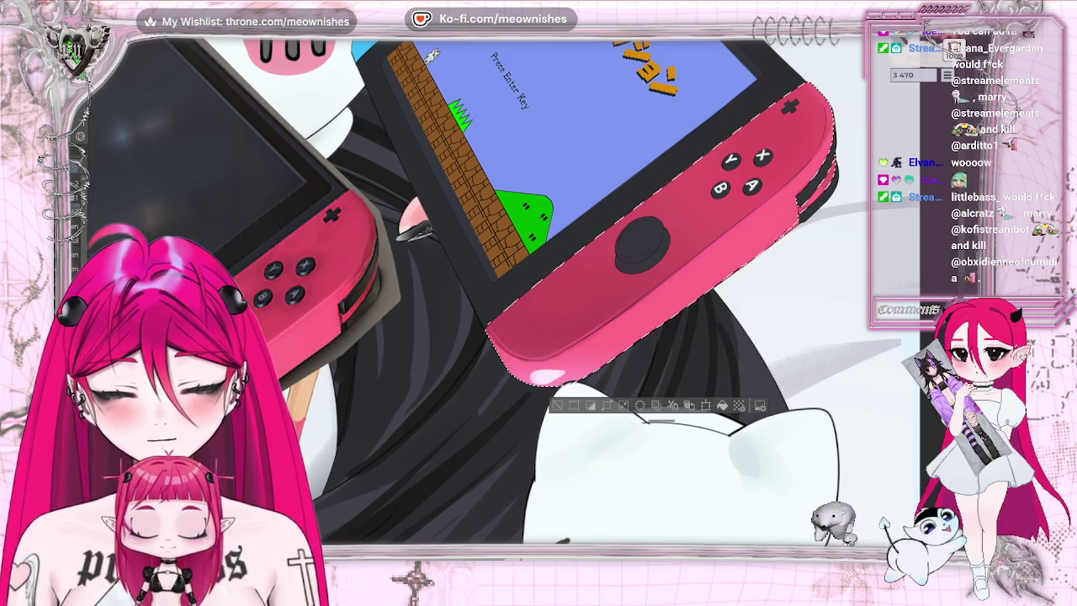
{"action": "scroll", "coordinate": [505, 286], "scroll_direction": "down", "scroll_amount": 2}
{"action": "scroll", "coordinate": [505, 286], "scroll_direction": "up", "scroll_amount": 1}
{"action": "scroll", "coordinate": [505, 286], "scroll_direction": "up", "scroll_amount": 1}
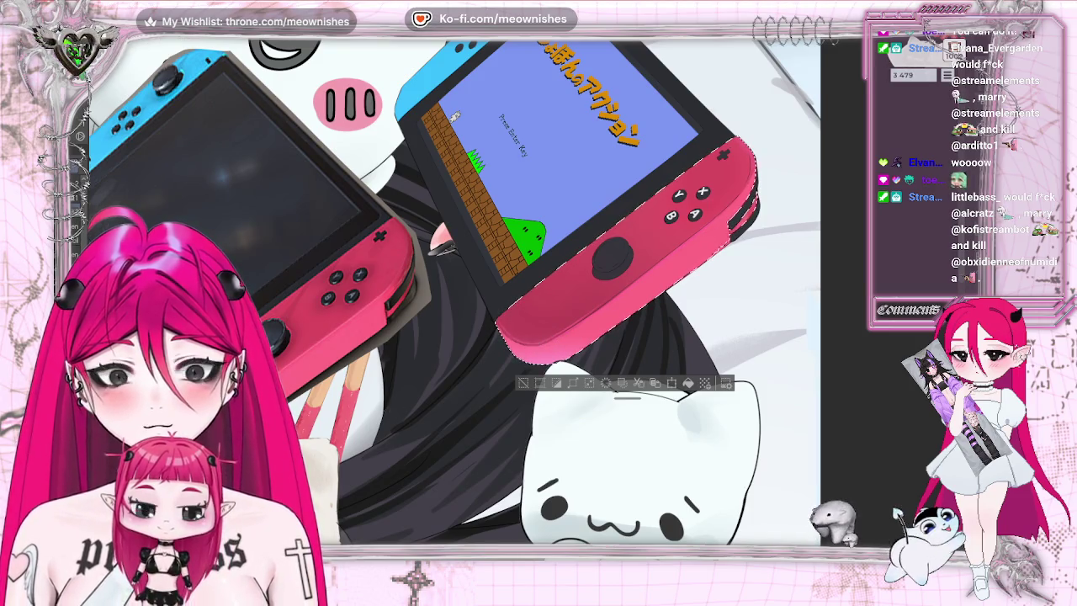
{"action": "scroll", "coordinate": [454, 290], "scroll_direction": "down", "scroll_amount": 2}
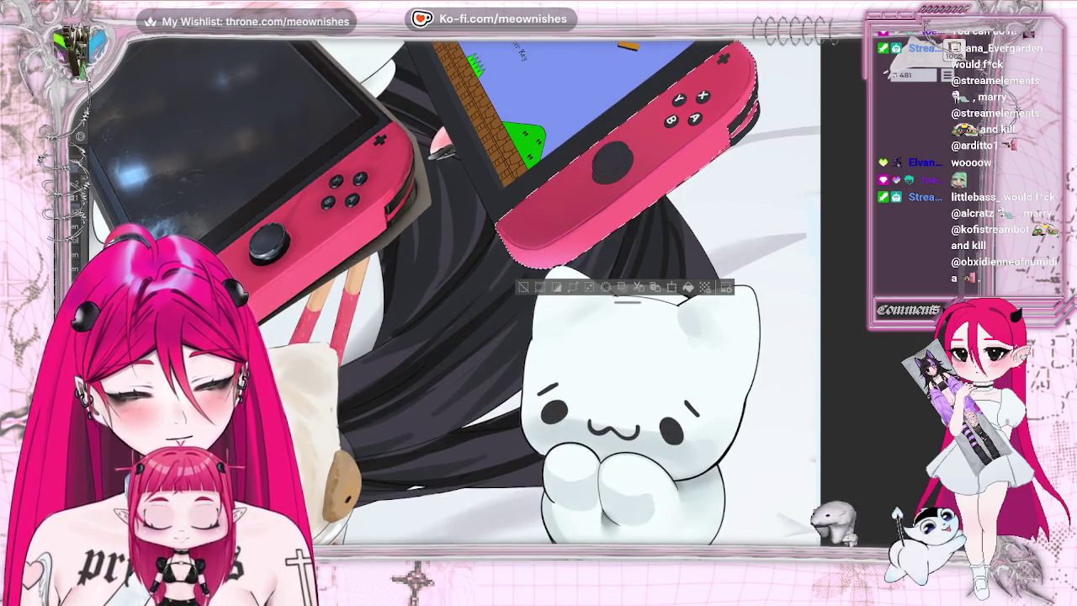
{"action": "scroll", "coordinate": [522, 295], "scroll_direction": "up", "scroll_amount": 3}
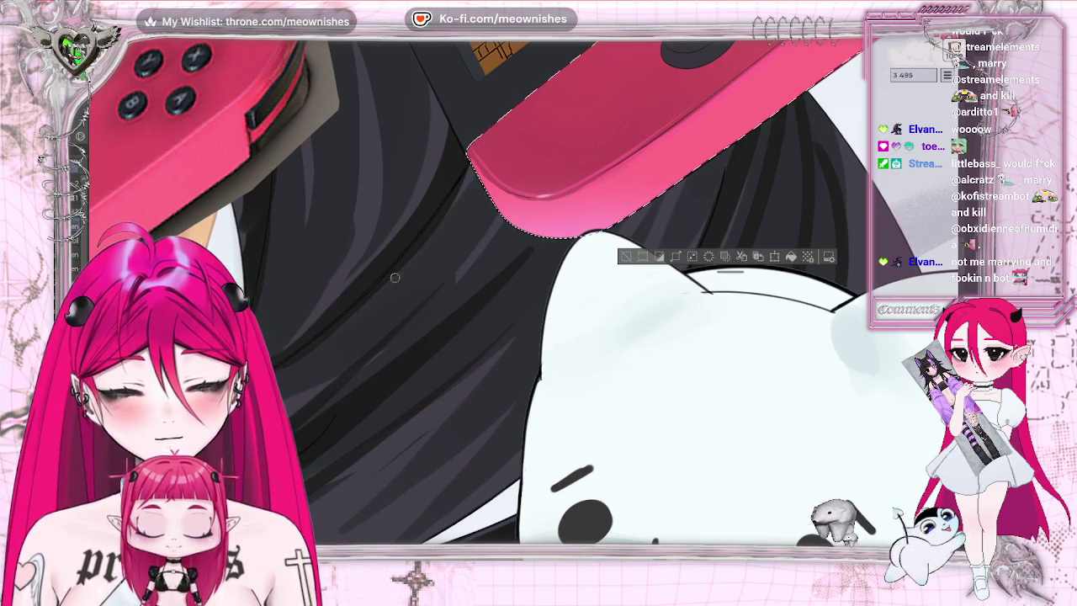
Airbrush two highlight strokes on the joy-con's lower edge, undoing the second.
{"action": "left_click_drag", "start_coordinate": [536, 217], "coordinate": [567, 213]}
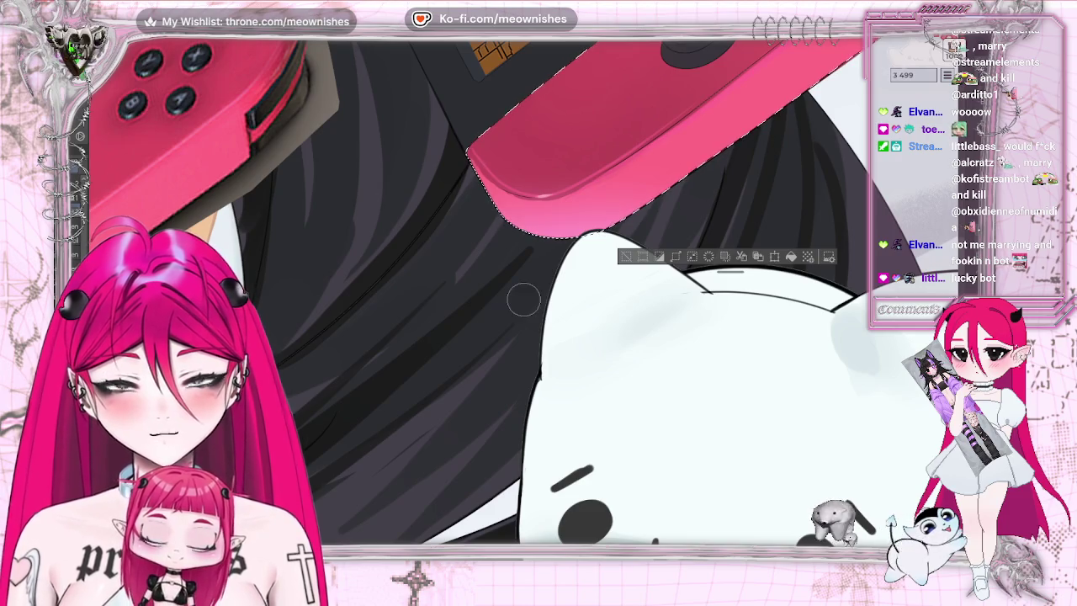
{"action": "left_click_drag", "start_coordinate": [535, 223], "coordinate": [591, 211]}
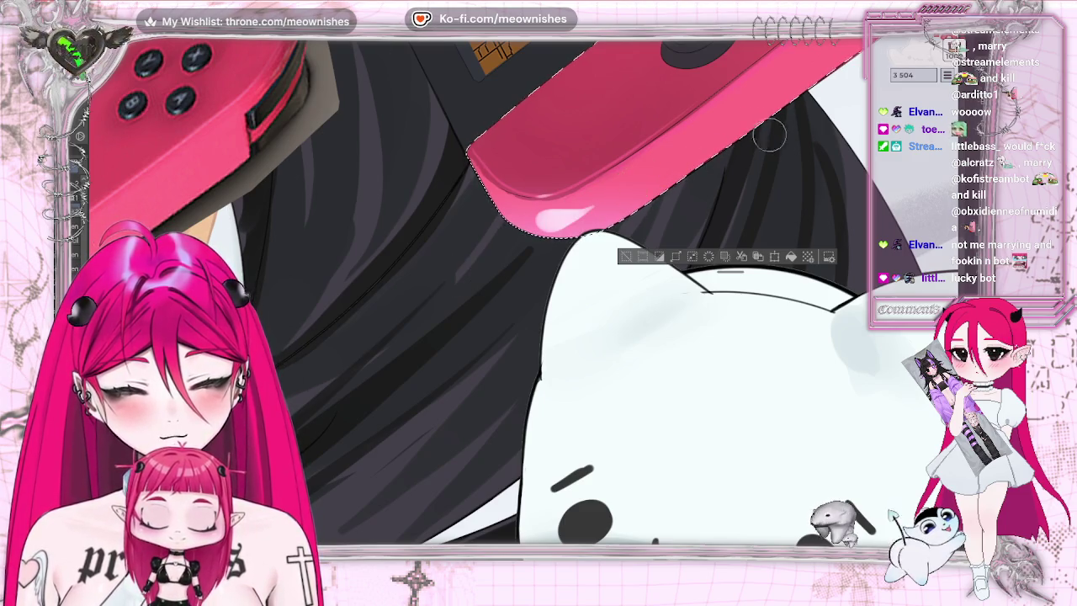
{"action": "key", "text": "ctrl+z"}
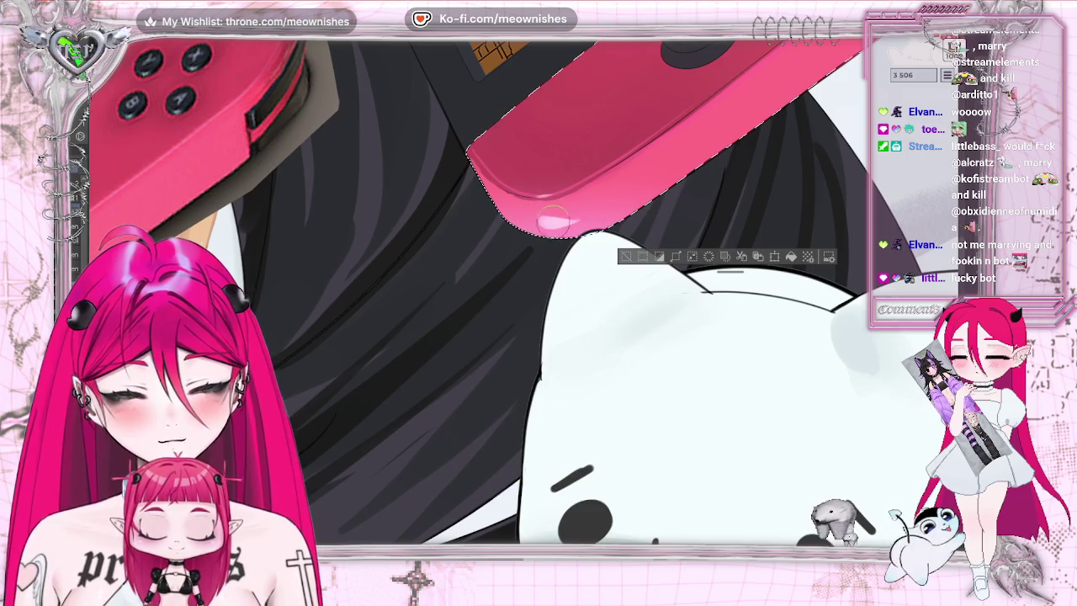
{"action": "scroll", "coordinate": [539, 290], "scroll_direction": "down", "scroll_amount": 5}
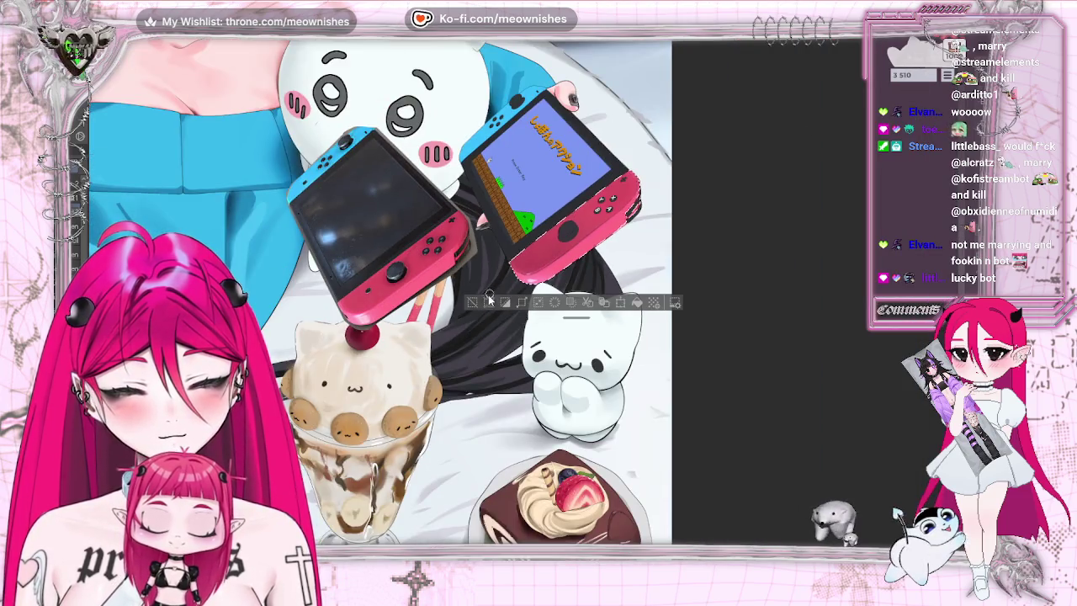
{"action": "key", "text": "ctrl+0"}
Reselect the right pink joy-con and airbrush a soft pink gloss along its lower edge.
{"action": "scroll", "coordinate": [514, 306], "scroll_direction": "down", "scroll_amount": 3}
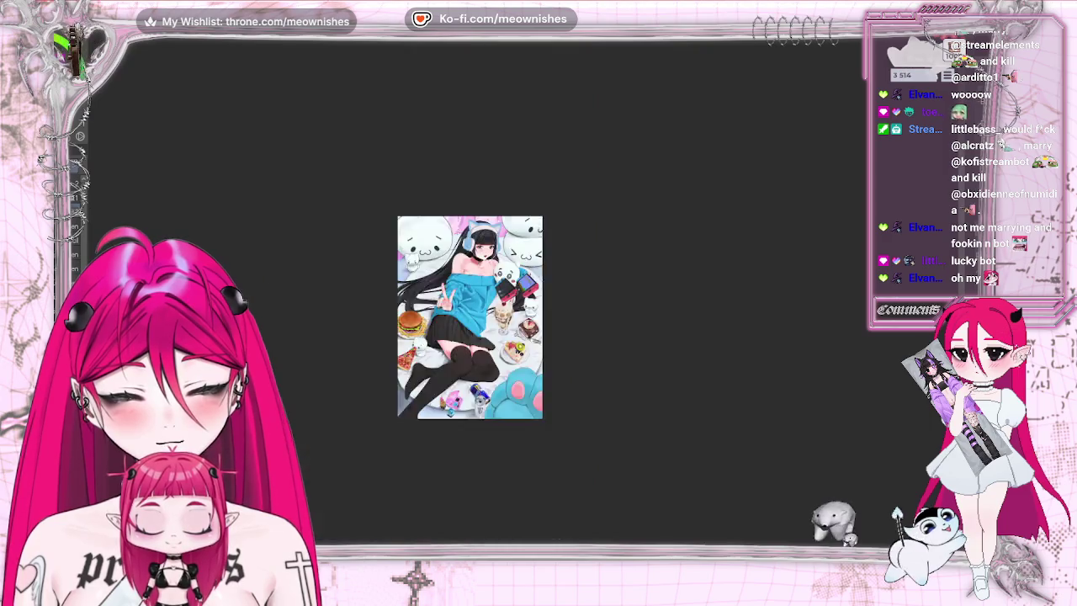
{"action": "scroll", "coordinate": [515, 306], "scroll_direction": "up", "scroll_amount": 2}
{"action": "scroll", "coordinate": [514, 306], "scroll_direction": "up", "scroll_amount": 3}
{"action": "scroll", "coordinate": [515, 306], "scroll_direction": "up", "scroll_amount": 2}
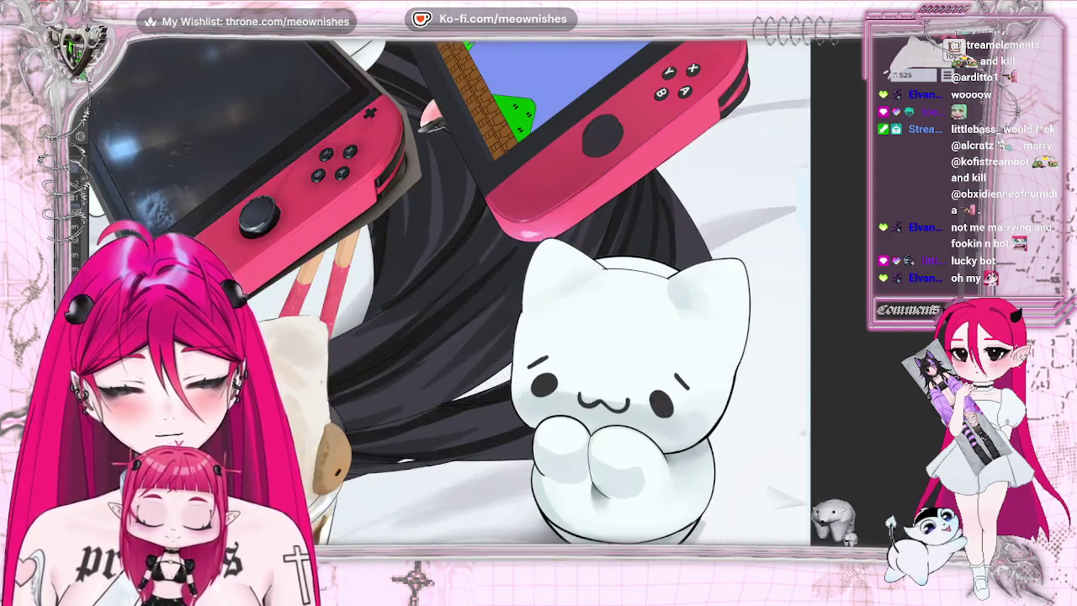
{"action": "scroll", "coordinate": [521, 296], "scroll_direction": "up", "scroll_amount": 2}
{"action": "left_click", "coordinate": [522, 160], "text": "ctrl"}
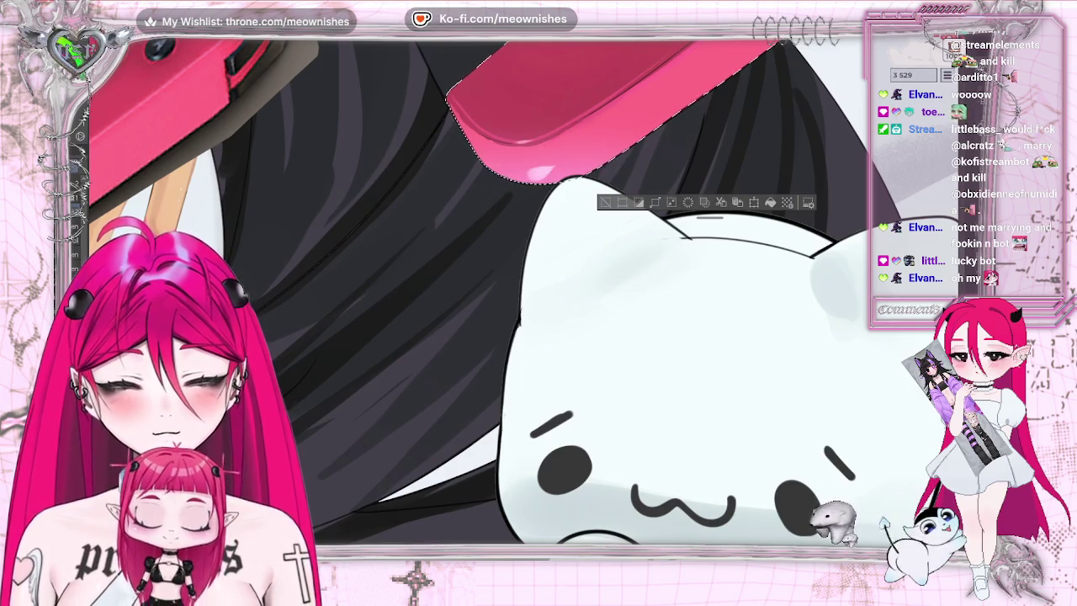
{"action": "scroll", "coordinate": [520, 294], "scroll_direction": "down", "scroll_amount": 1}
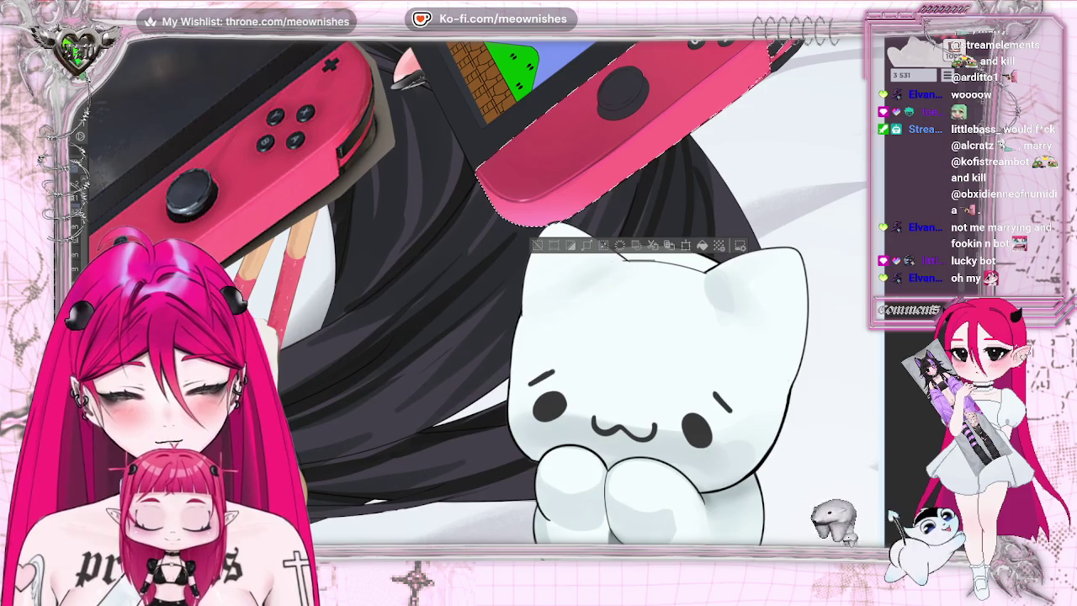
{"action": "left_click_drag", "start_coordinate": [523, 215], "coordinate": [551, 212]}
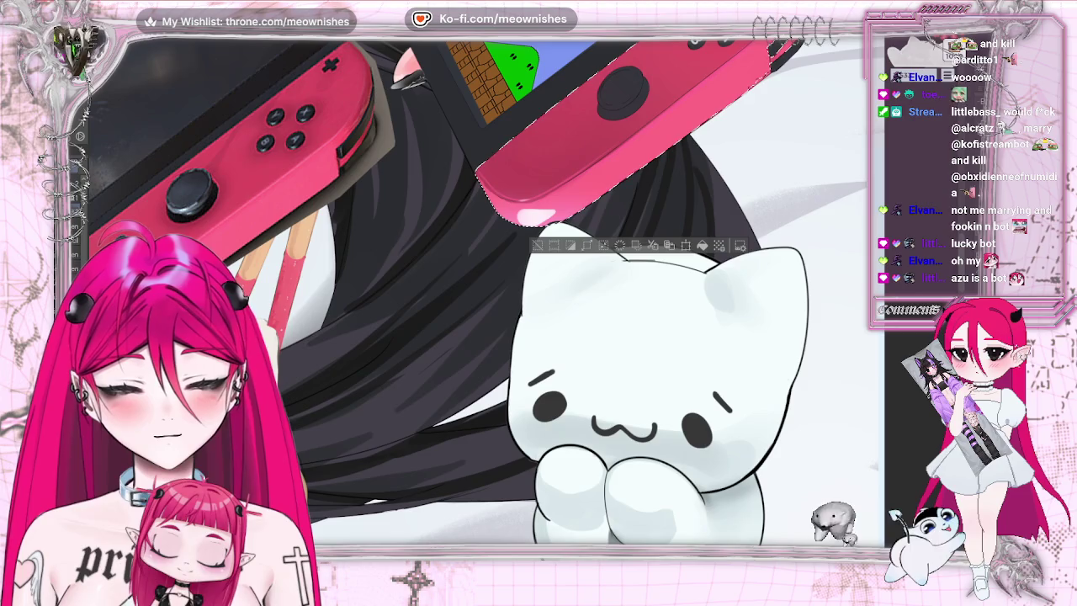
{"action": "scroll", "coordinate": [539, 290], "scroll_direction": "left", "scroll_amount": 3}
{"action": "scroll", "coordinate": [539, 290], "scroll_direction": "left", "scroll_amount": 2}
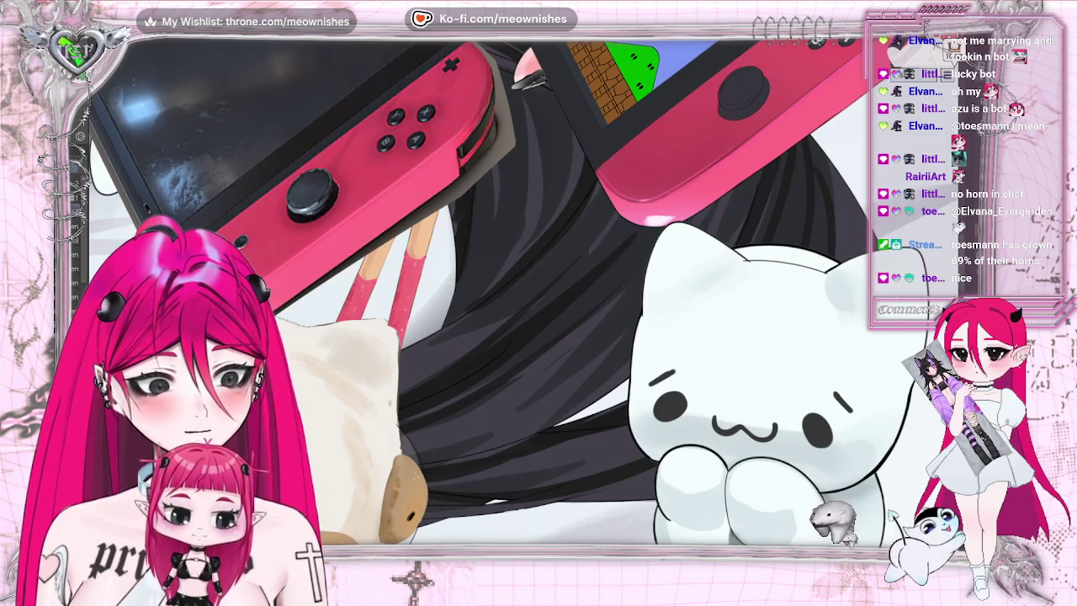
{"action": "key", "text": "ctrl+minus"}
{"action": "key", "text": "ctrl+minus"}
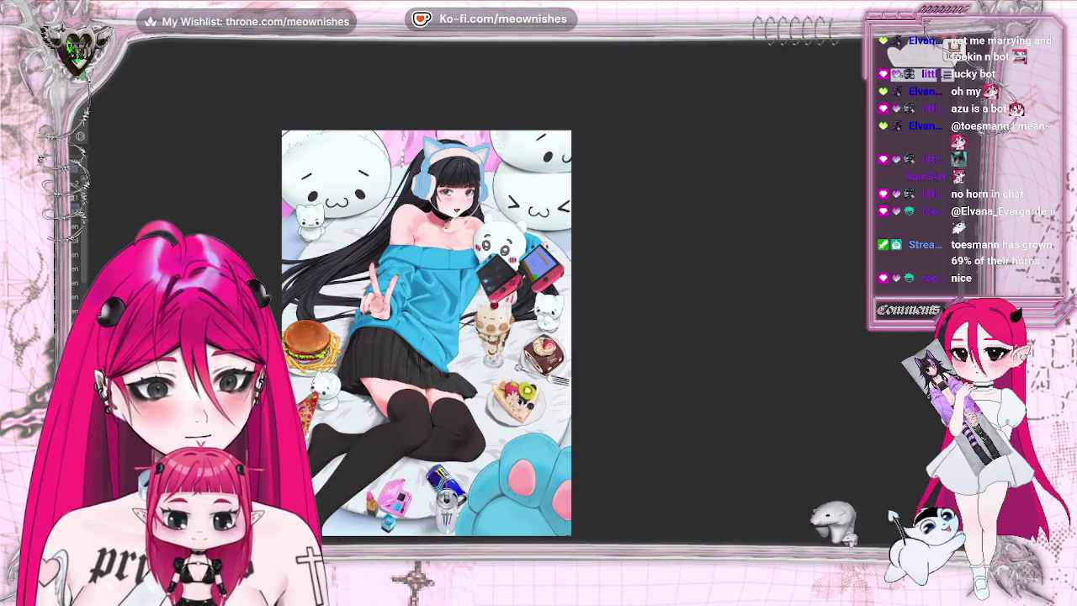
{"action": "scroll", "coordinate": [427, 333], "scroll_direction": "down", "scroll_amount": 3}
{"action": "scroll", "coordinate": [517, 284], "scroll_direction": "up", "scroll_amount": 8}
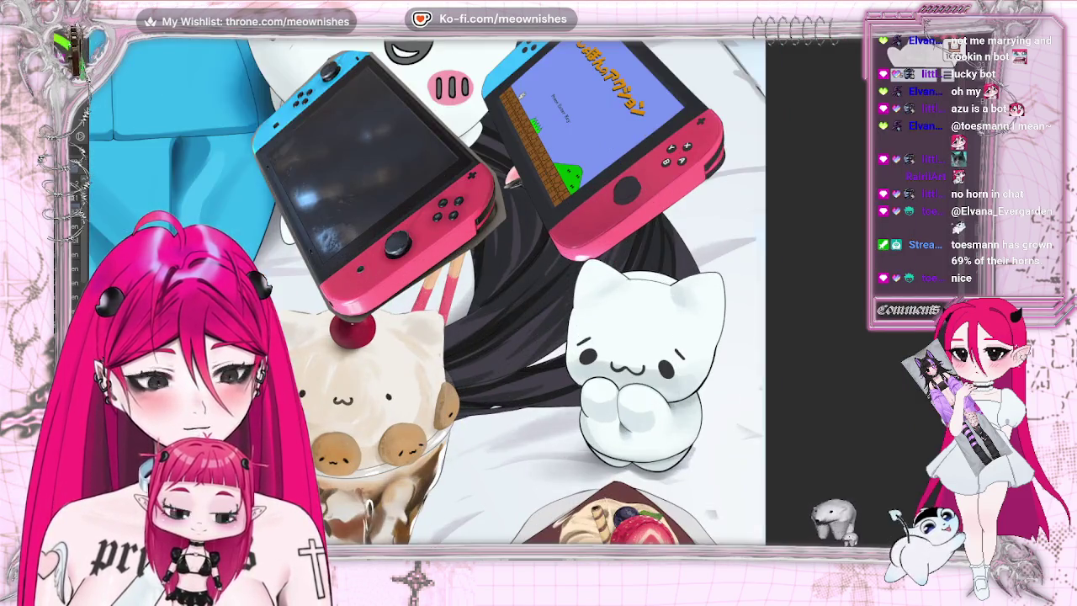
{"action": "left_click", "coordinate": [558, 250]}
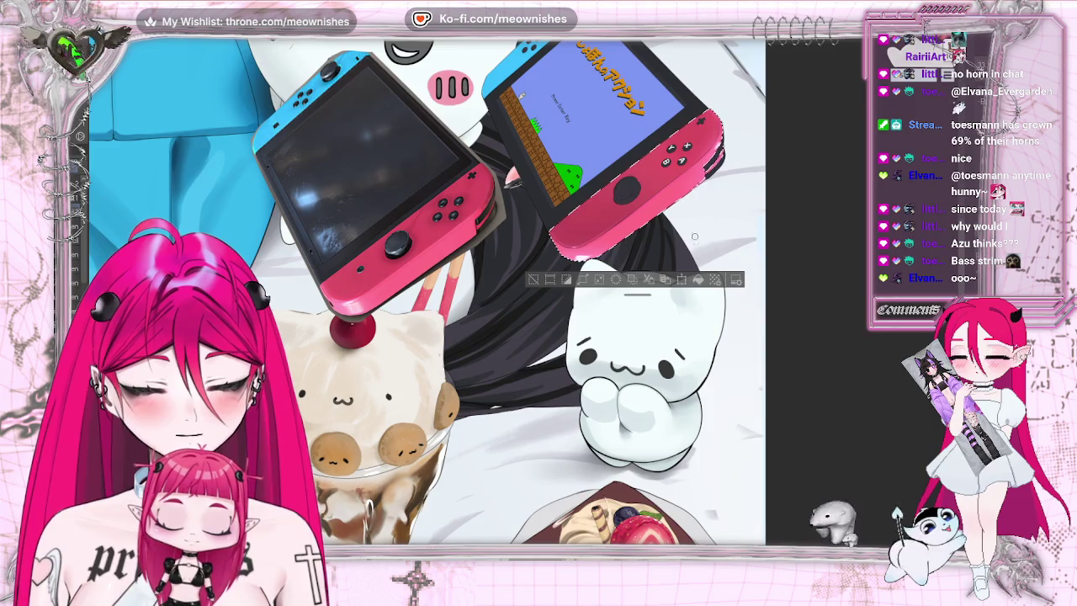
{"action": "scroll", "coordinate": [816, 303], "scroll_direction": "up", "scroll_amount": 1}
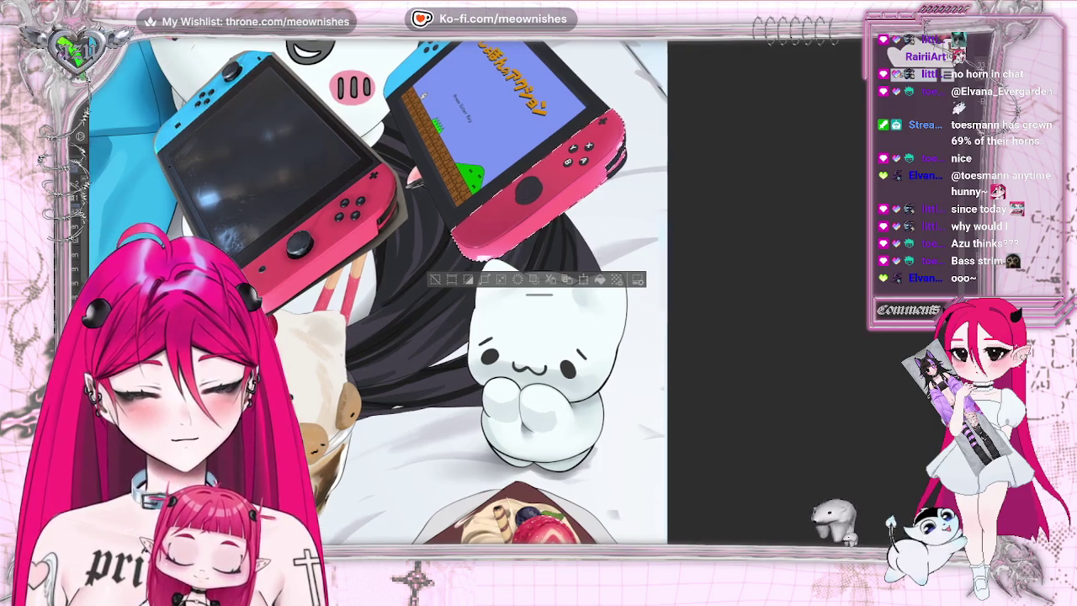
{"action": "scroll", "coordinate": [816, 302], "scroll_direction": "up", "scroll_amount": 1}
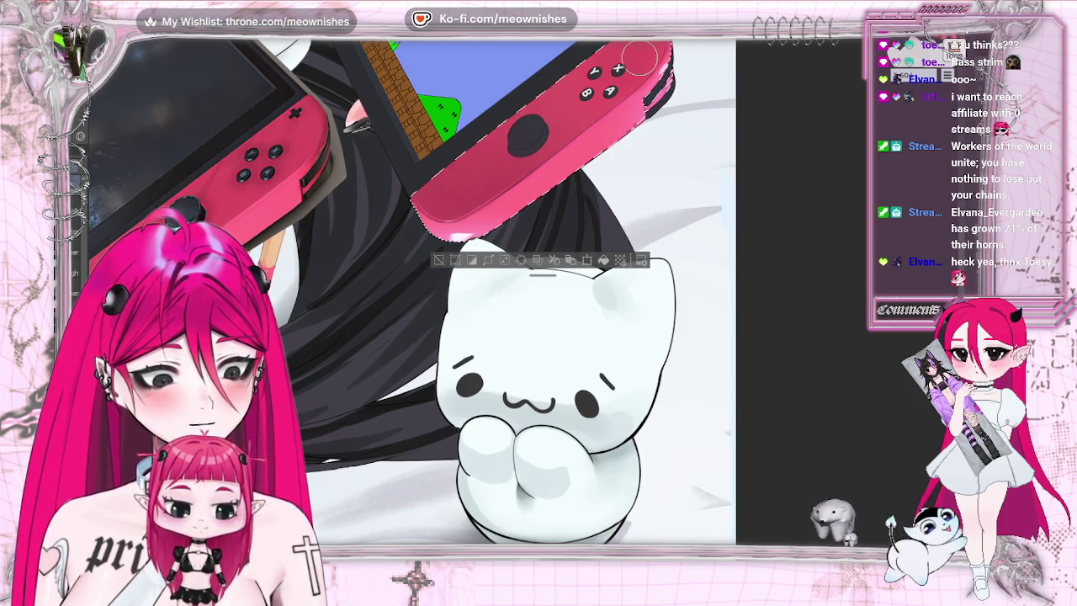
{"action": "key", "text": "ctrl+d"}
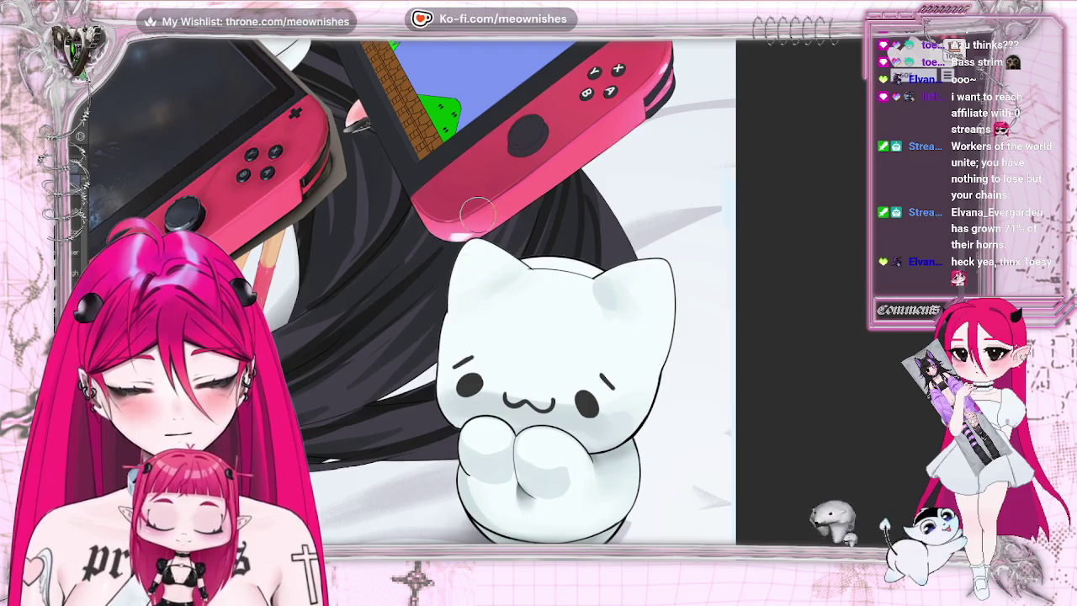
Zoom out and flip the canvas to review, then open Hue/Saturation/Luminosity with Ctrl+U.
{"action": "key", "text": "ctrl+0"}
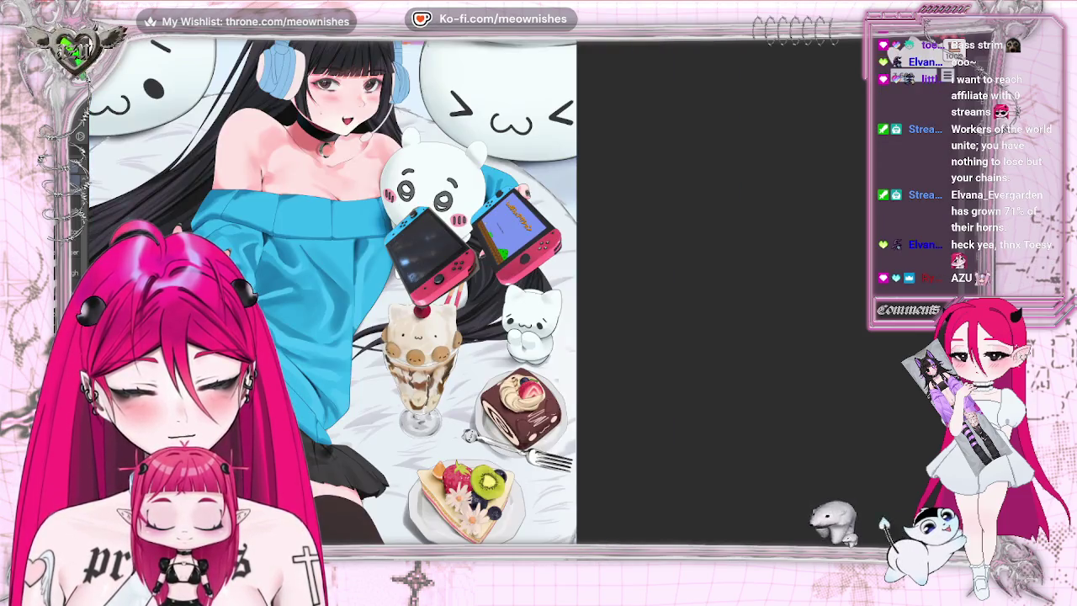
{"action": "key", "text": "ctrl+minus"}
{"action": "key", "text": "ctrl+minus"}
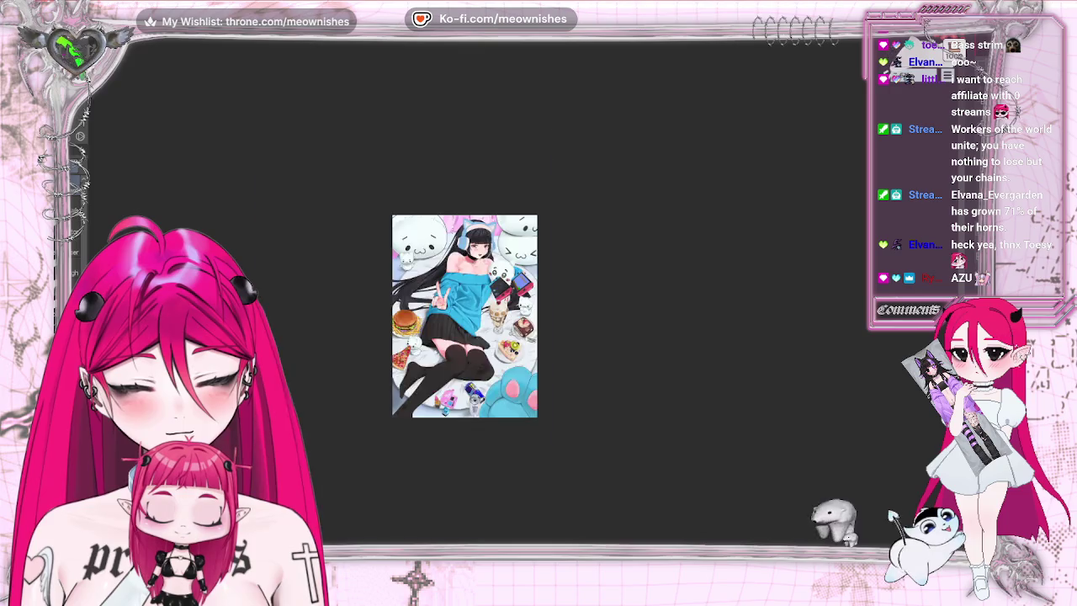
{"action": "key", "text": "ctrl+1"}
{"action": "key", "text": "ctrl+minus"}
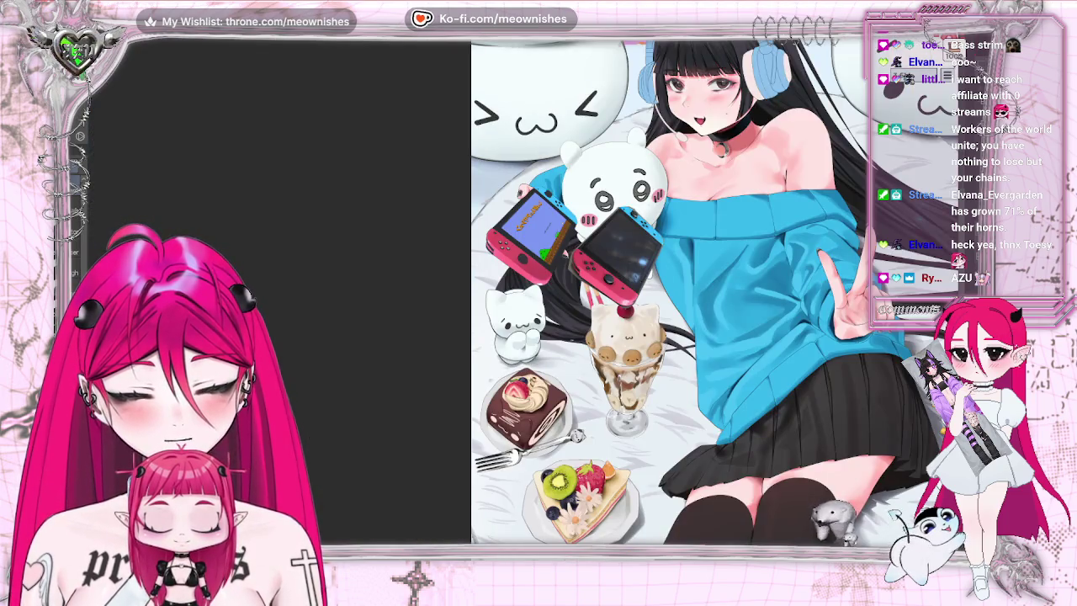
{"action": "key", "text": "h"}
{"action": "key", "text": "ctrl+minus"}
{"action": "key", "text": "ctrl+plus"}
{"action": "key", "text": "ctrl+plus"}
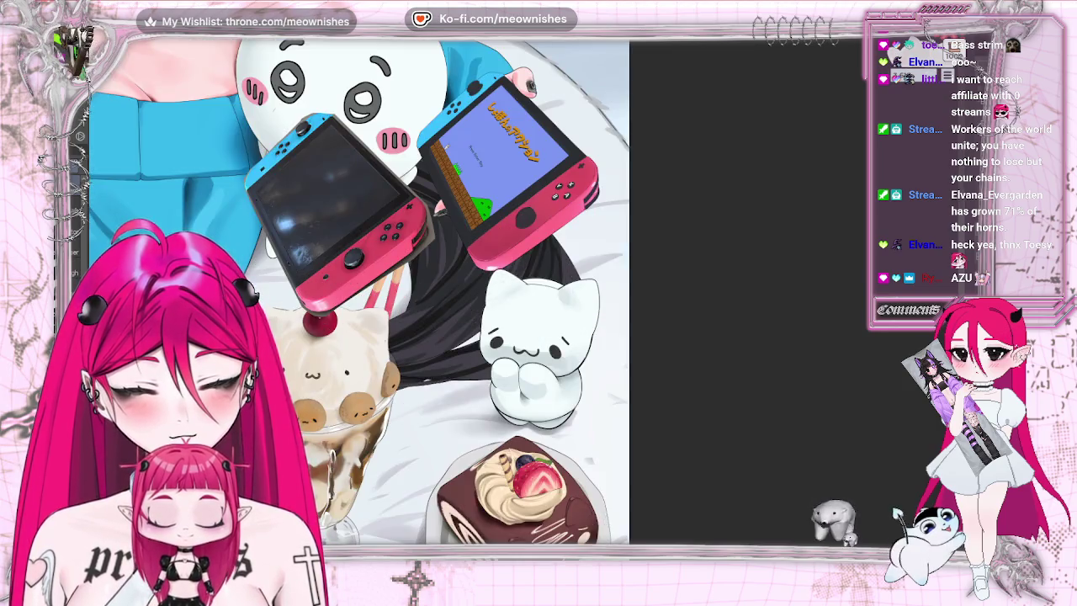
{"action": "key", "text": "ctrl+plus"}
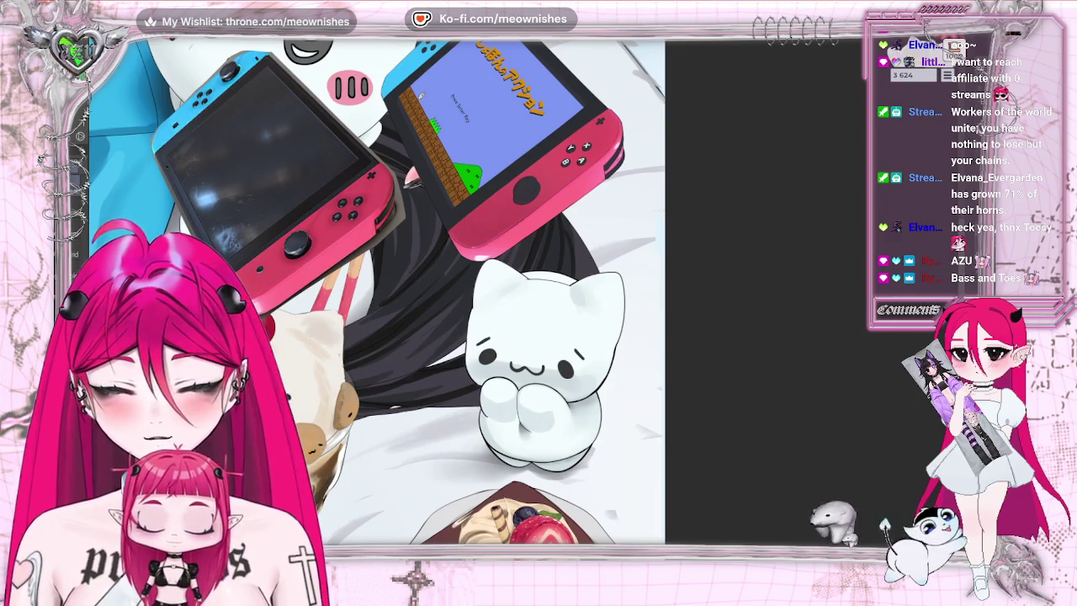
{"action": "key", "text": "ctrl+u"}
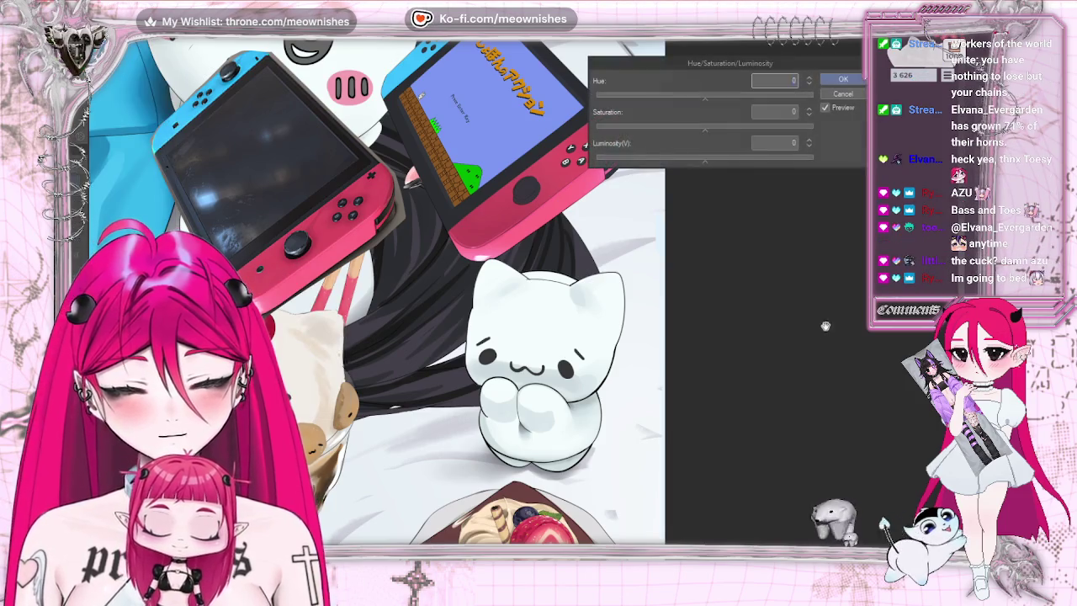
Raise the consoles' saturation by 15, then zoom in and click the right pink Joy-Con.
{"action": "left_click", "coordinate": [720, 127]}
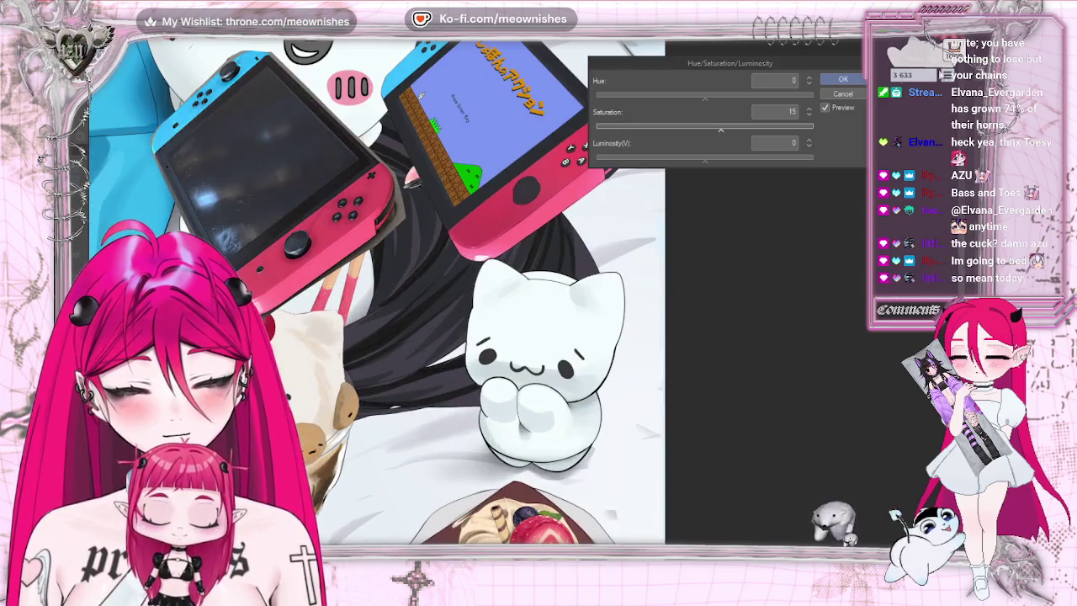
{"action": "left_click", "coordinate": [838, 80]}
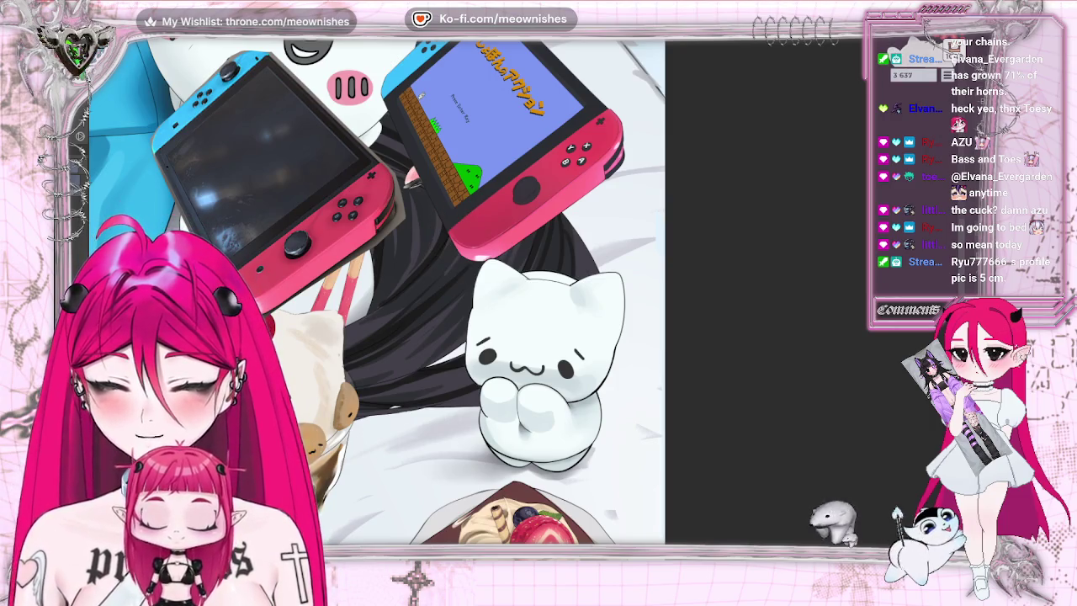
{"action": "key", "text": "ctrl+plus"}
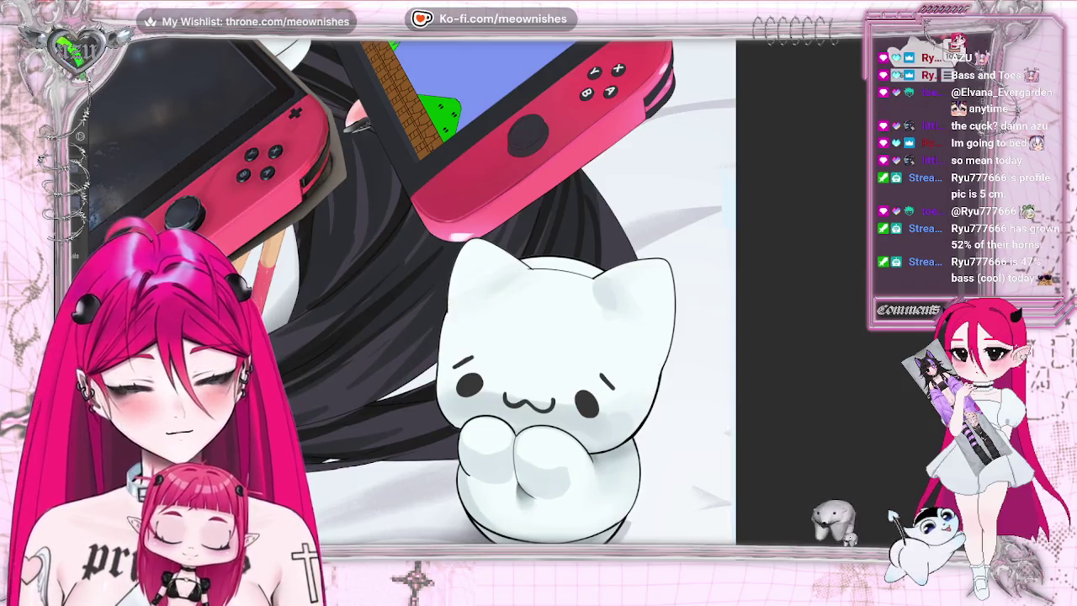
{"action": "left_click", "coordinate": [573, 137]}
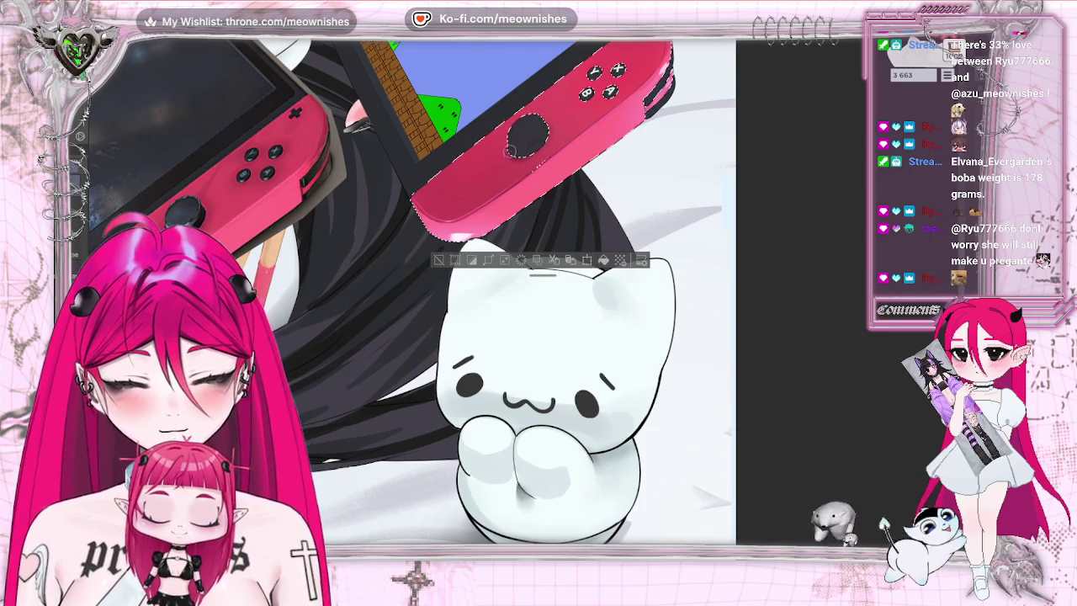
Clear the selection around the right Joy-Con with Ctrl+D.
{"action": "key", "text": "ctrl+d"}
Fit the illustration, restore then clear the Joy-Con selection, and scroll to the right console.
{"action": "key", "text": "ctrl+0"}
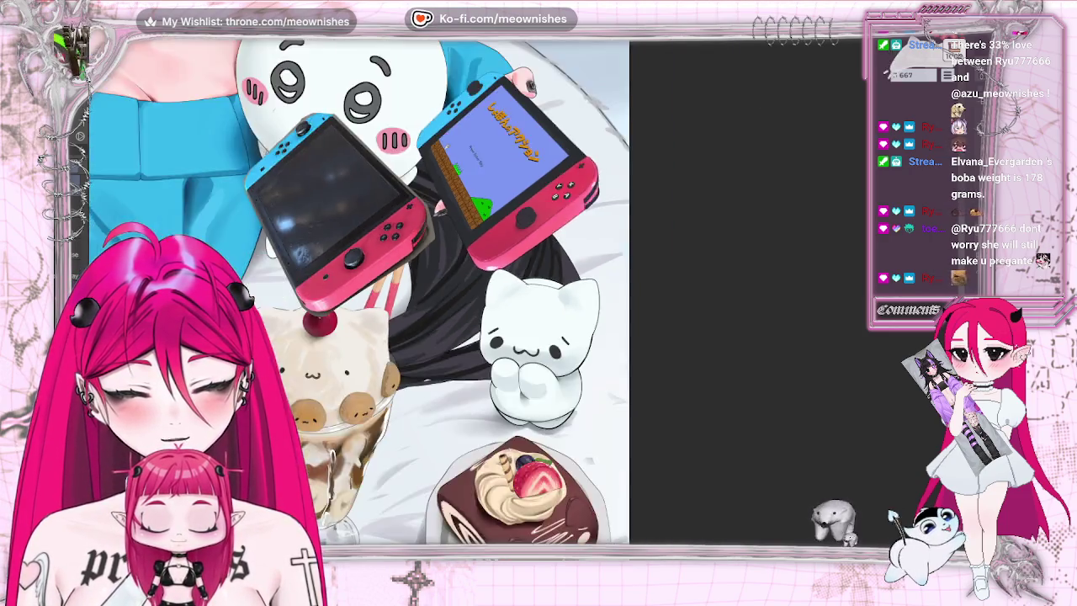
{"action": "scroll", "coordinate": [527, 289], "scroll_direction": "up", "scroll_amount": 1}
{"action": "scroll", "coordinate": [527, 289], "scroll_direction": "up", "scroll_amount": 1}
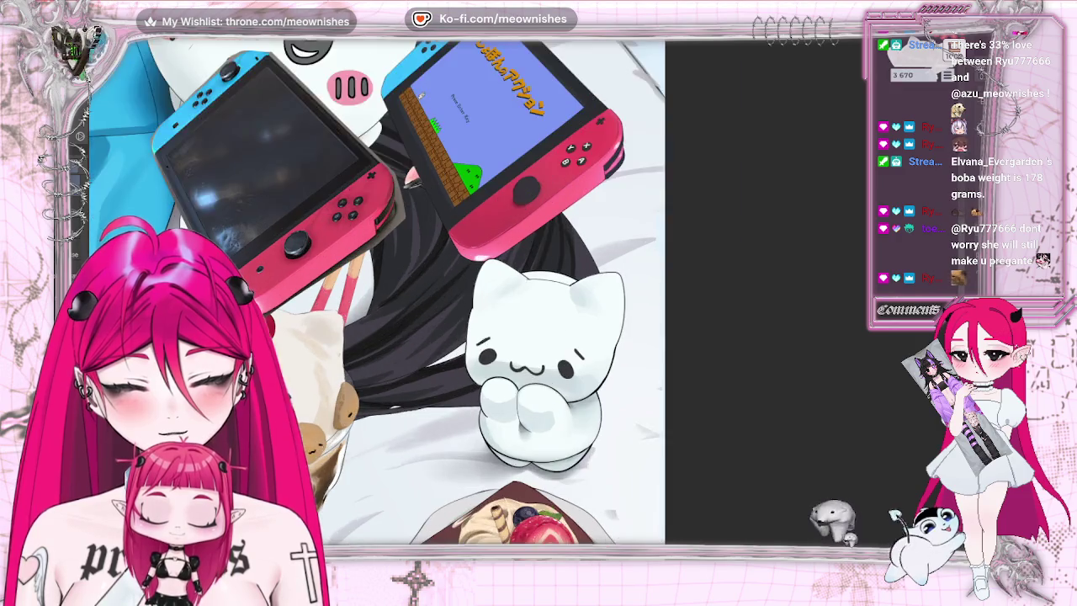
{"action": "scroll", "coordinate": [527, 289], "scroll_direction": "up", "scroll_amount": 1}
{"action": "key", "text": "ctrl+z"}
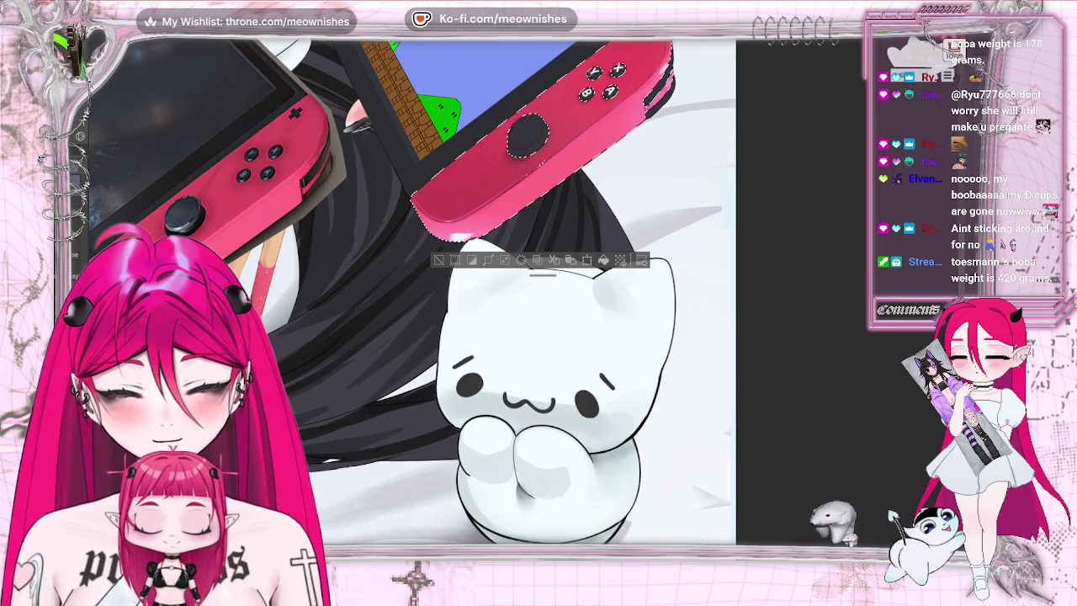
{"action": "left_click", "coordinate": [438, 262]}
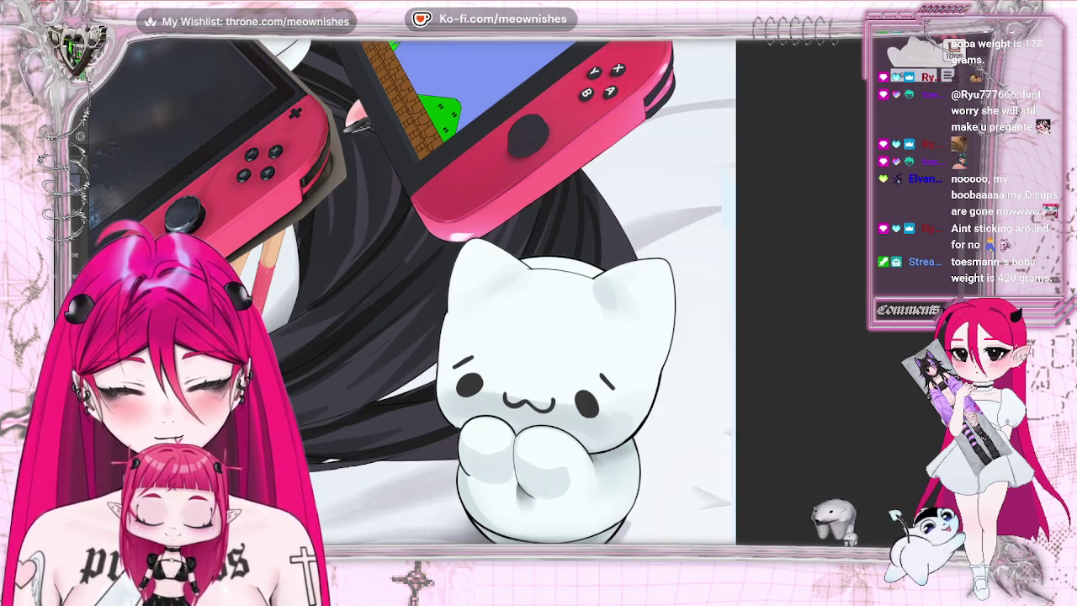
{"action": "scroll", "coordinate": [412, 290], "scroll_direction": "down", "scroll_amount": 2}
{"action": "scroll", "coordinate": [412, 290], "scroll_direction": "up", "scroll_amount": 3}
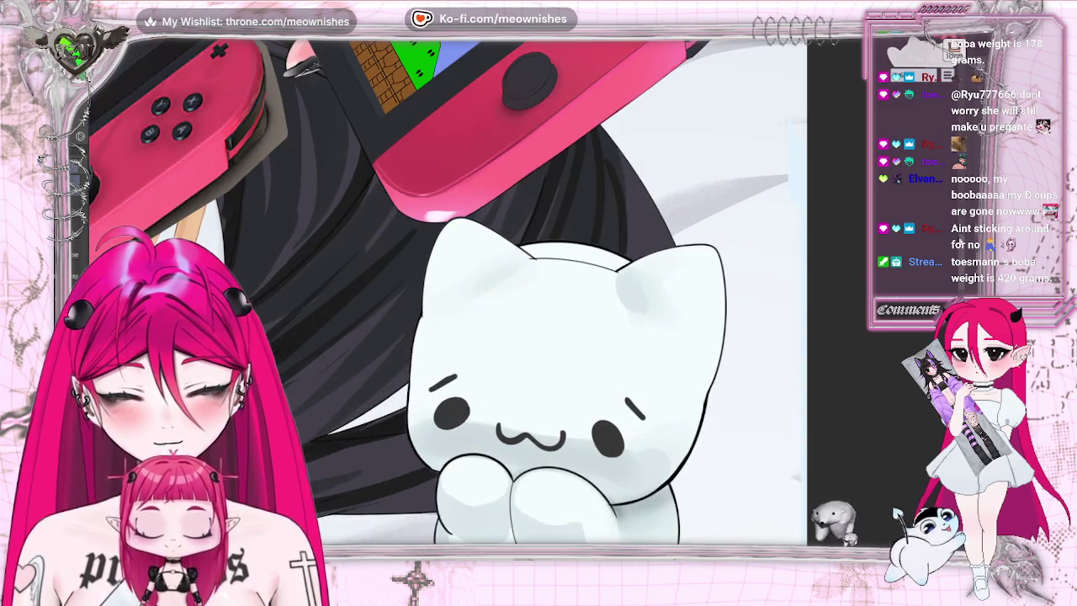
{"action": "scroll", "coordinate": [446, 291], "scroll_direction": "up", "scroll_amount": 5}
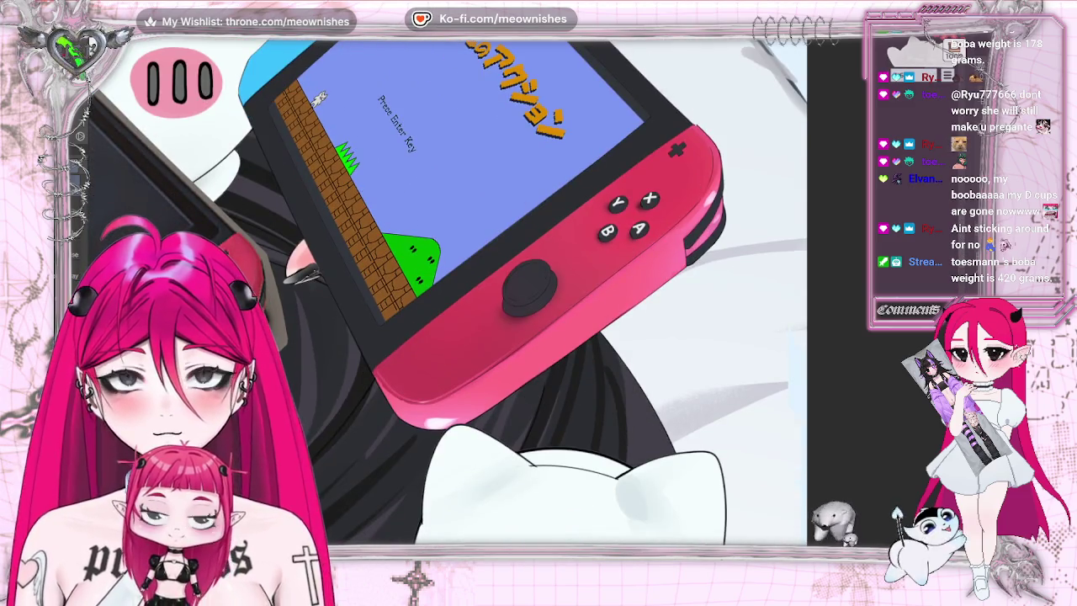
Auto-select the right pink Joy-Con's body, thumbstick and face buttons in one click.
{"action": "left_click", "coordinate": [504, 312]}
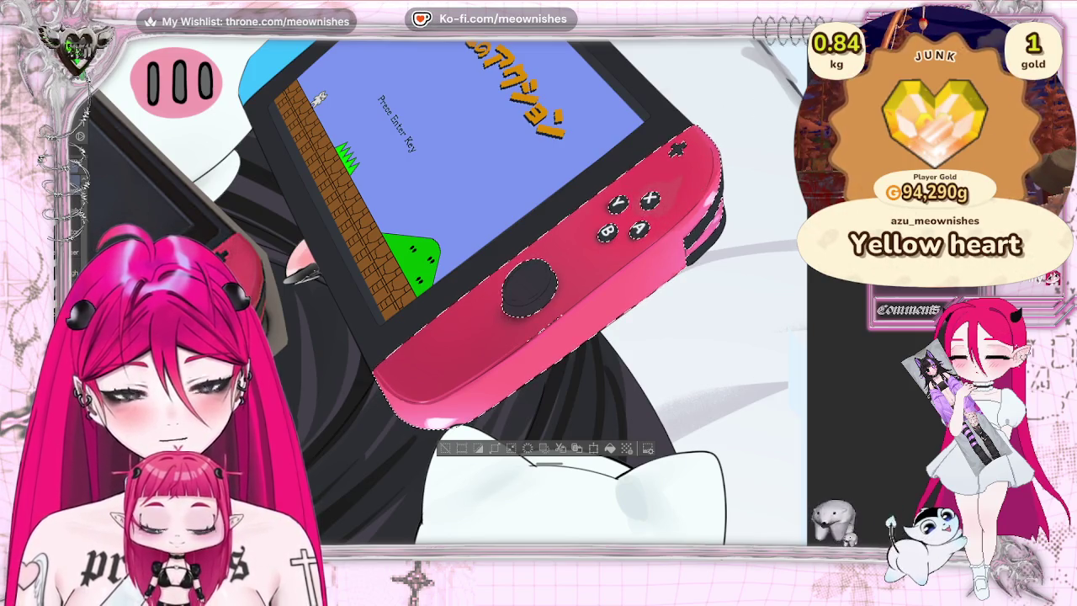
Zoom in close on the right thumbstick and clear the selection around it.
{"action": "scroll", "coordinate": [527, 298], "scroll_direction": "up", "scroll_amount": 2}
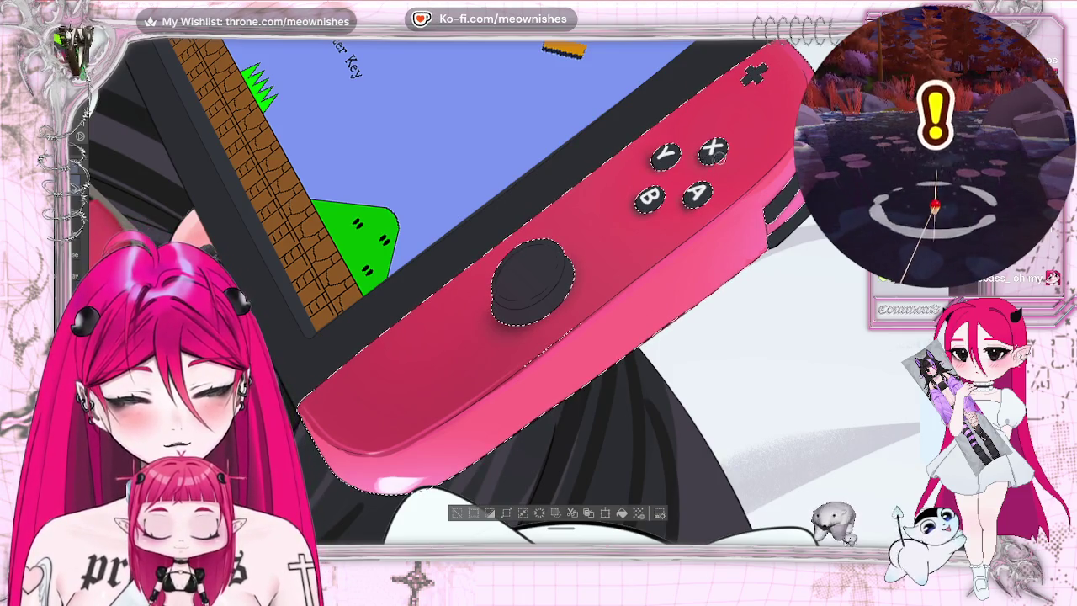
{"action": "scroll", "coordinate": [530, 286], "scroll_direction": "down", "scroll_amount": 3}
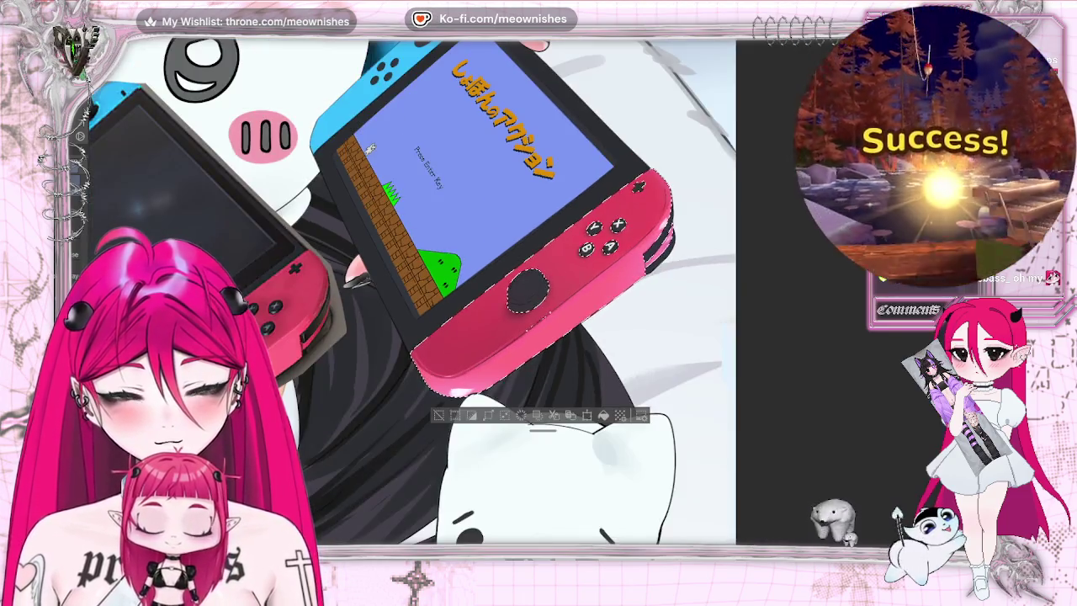
{"action": "scroll", "coordinate": [530, 286], "scroll_direction": "up", "scroll_amount": 3}
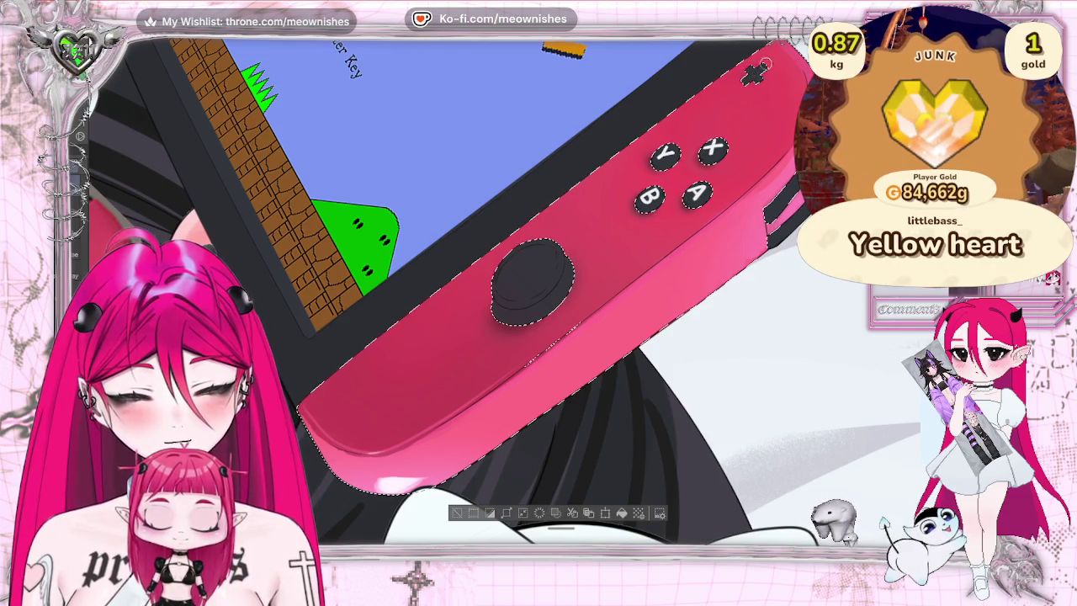
{"action": "key", "text": "ctrl+plus"}
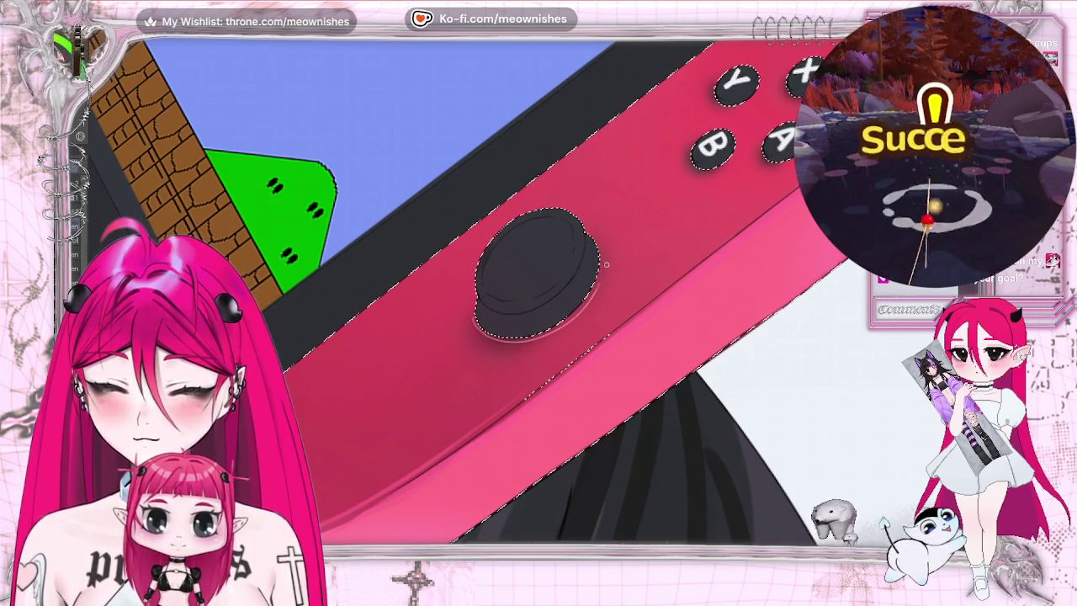
{"action": "key", "text": "ctrl+d"}
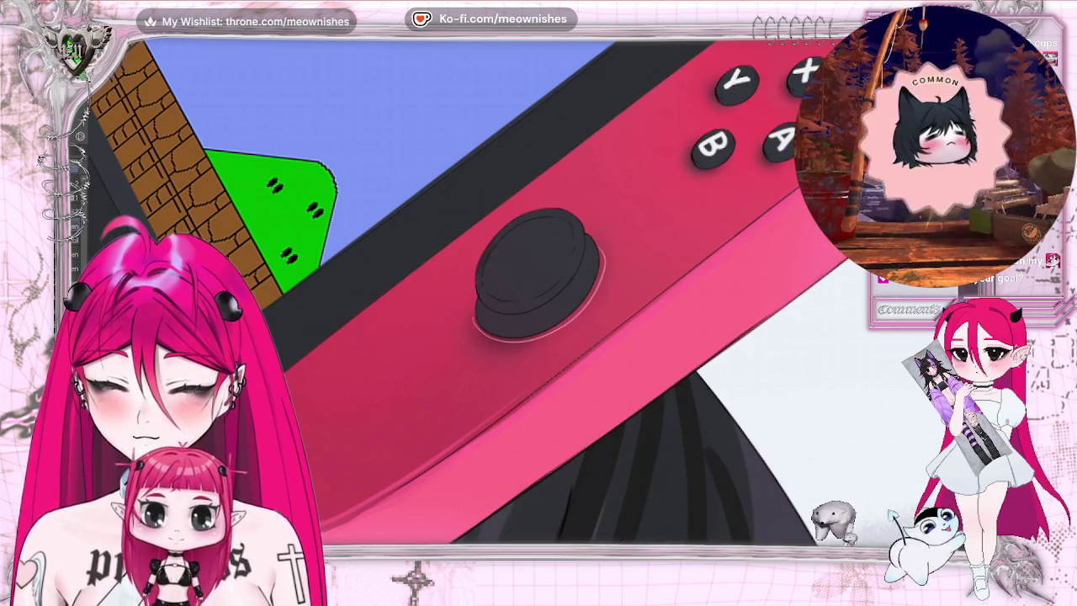
Fit the canvas, zoom back in, and restore the thumbstick selection with Reselect.
{"action": "key", "text": "ctrl+0"}
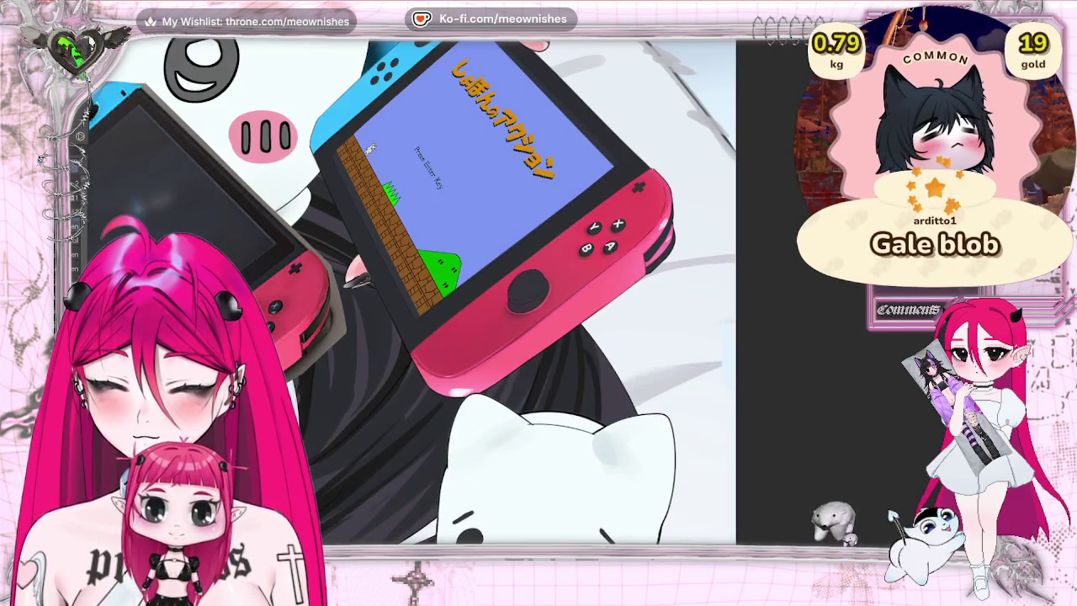
{"action": "scroll", "coordinate": [525, 286], "scroll_direction": "up", "scroll_amount": 2}
{"action": "scroll", "coordinate": [526, 286], "scroll_direction": "up", "scroll_amount": 2}
{"action": "scroll", "coordinate": [526, 286], "scroll_direction": "up", "scroll_amount": 2}
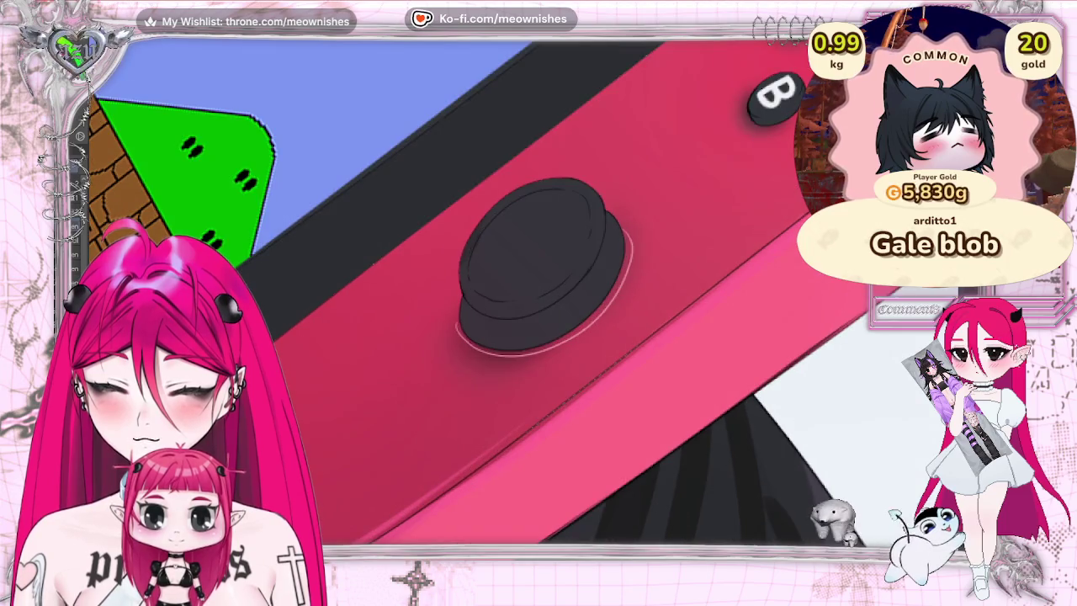
{"action": "key", "text": "ctrl+shift+d"}
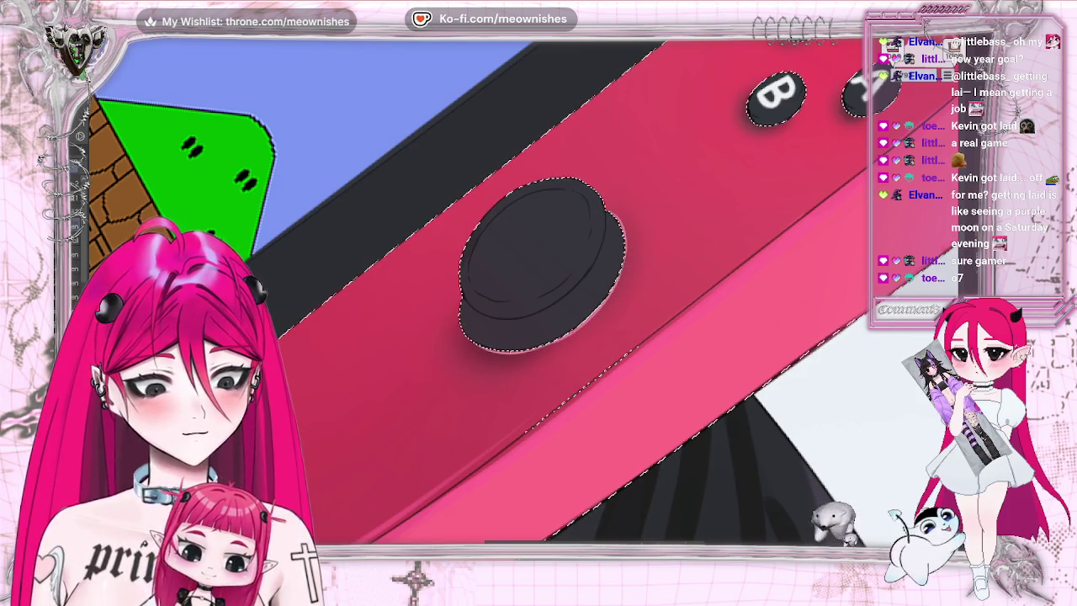
Pan over to the right Joy-Con's face buttons and magnify the Y, B and A buttons.
{"action": "scroll", "coordinate": [478, 299], "scroll_direction": "right", "scroll_amount": 5}
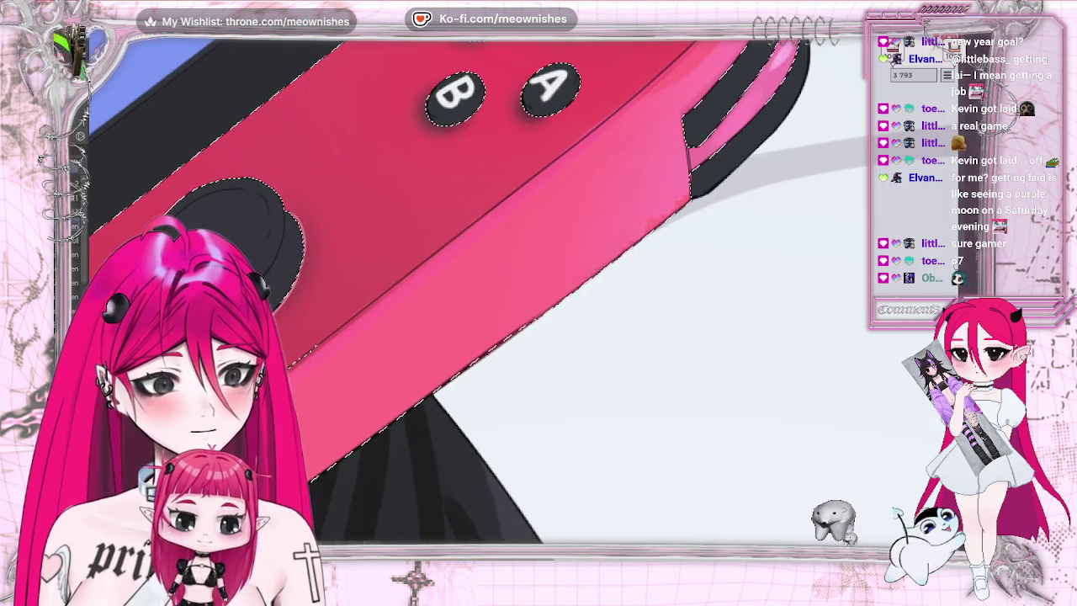
{"action": "scroll", "coordinate": [478, 298], "scroll_direction": "up", "scroll_amount": 5}
{"action": "scroll", "coordinate": [478, 299], "scroll_direction": "down", "scroll_amount": 2}
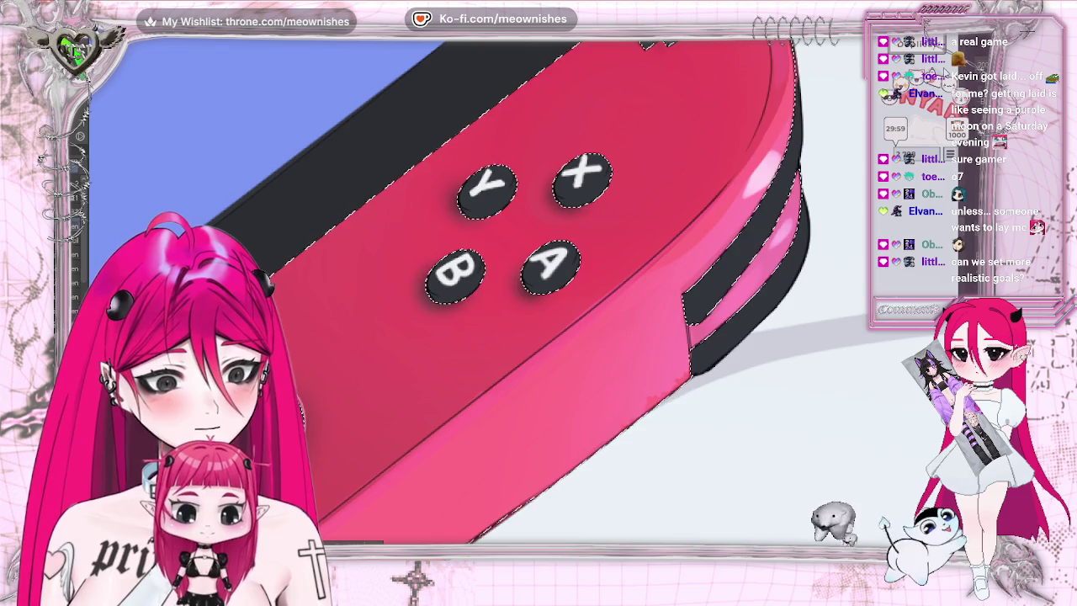
{"action": "key", "text": "ctrl+plus"}
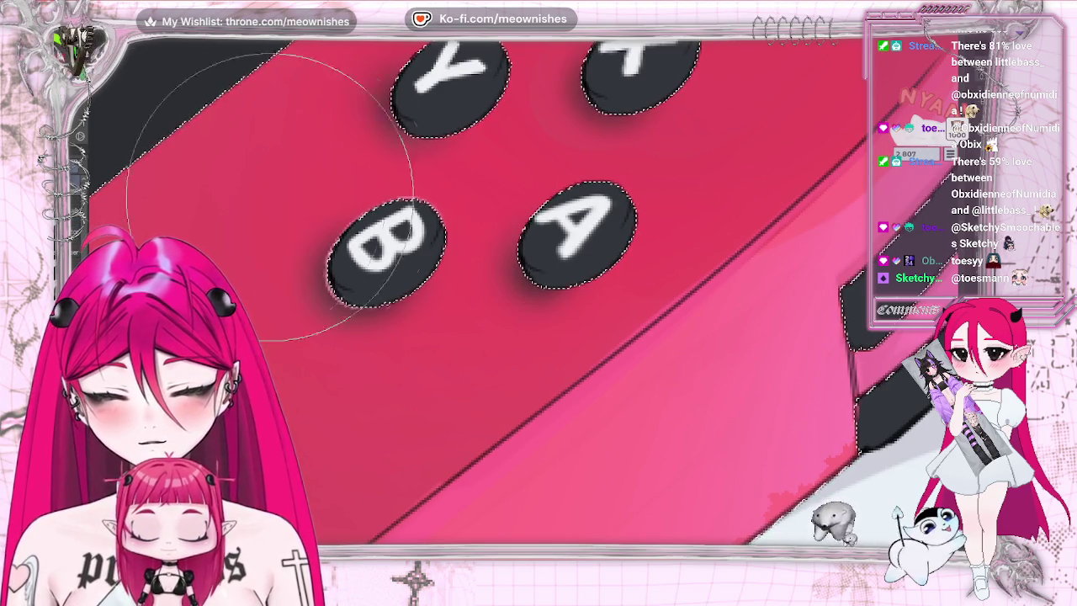
Shrink the brush size with [ and scroll the view back out toward both consoles.
{"action": "key", "text": "bracketleft"}
{"action": "key", "text": "bracketleft"}
{"action": "key", "text": "bracketleft"}
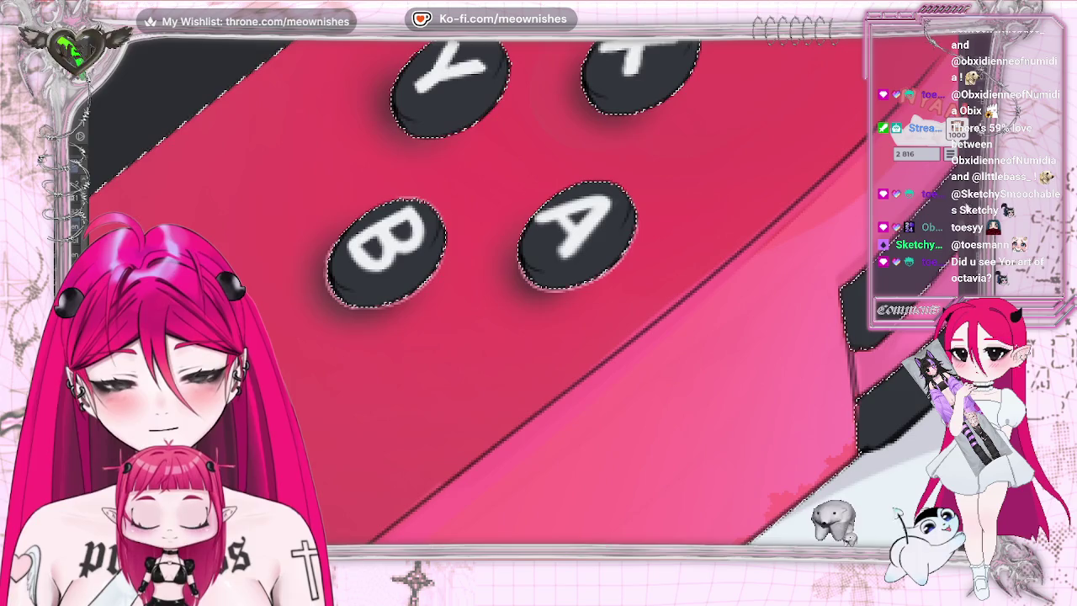
{"action": "scroll", "coordinate": [473, 286], "scroll_direction": "up", "scroll_amount": 5}
{"action": "scroll", "coordinate": [474, 286], "scroll_direction": "down", "scroll_amount": 3}
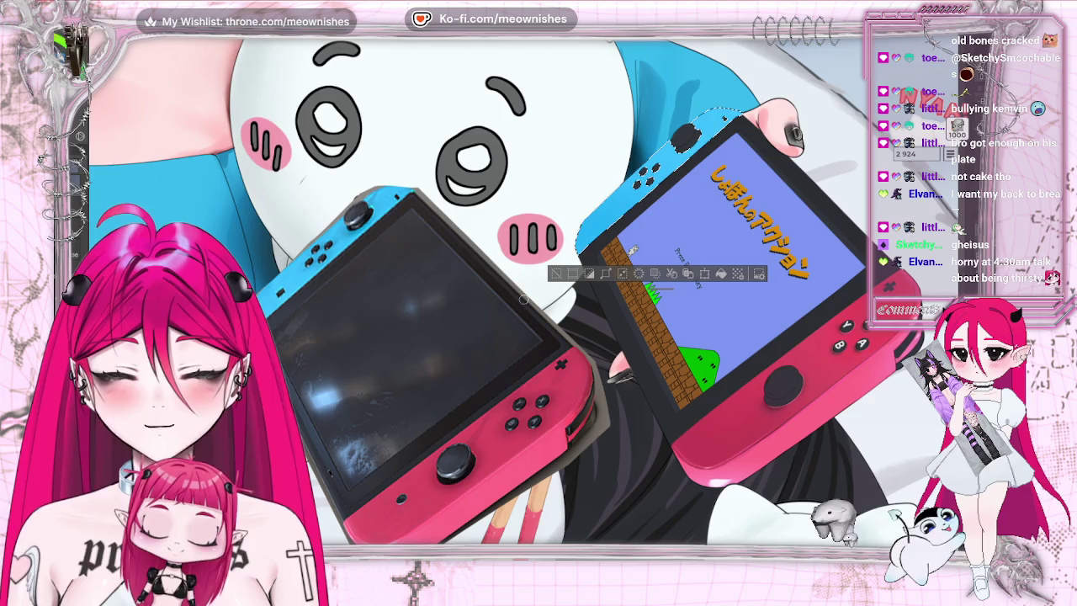
{"action": "scroll", "coordinate": [523, 299], "scroll_direction": "up", "scroll_amount": 1}
Zoom into the right Switch's game screen and its blue upper Joy-Con.
{"action": "scroll", "coordinate": [523, 288], "scroll_direction": "up", "scroll_amount": 1}
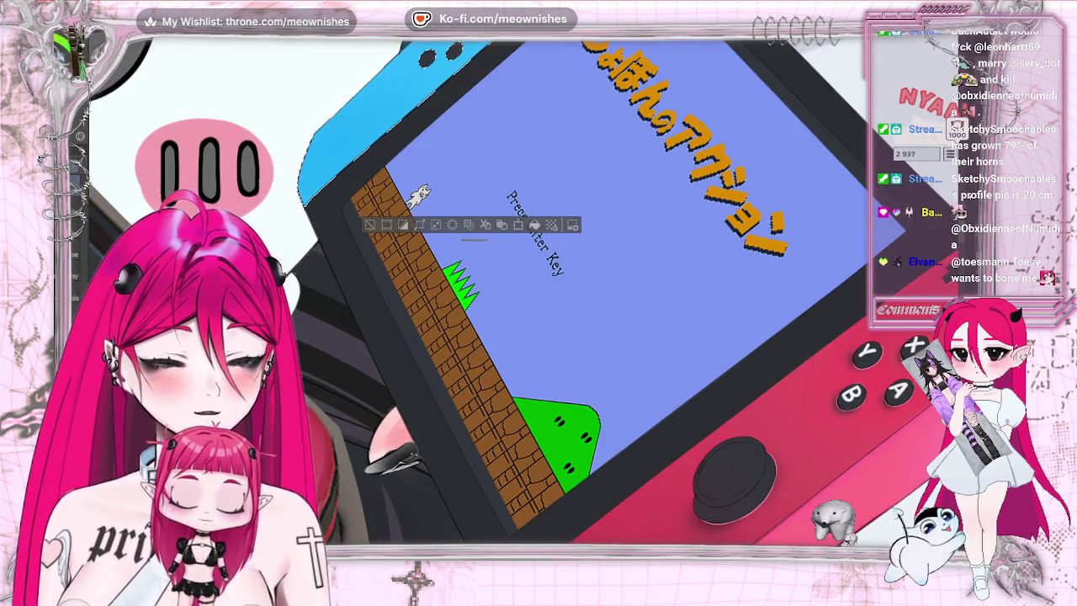
{"action": "scroll", "coordinate": [538, 319], "scroll_direction": "up", "scroll_amount": 3}
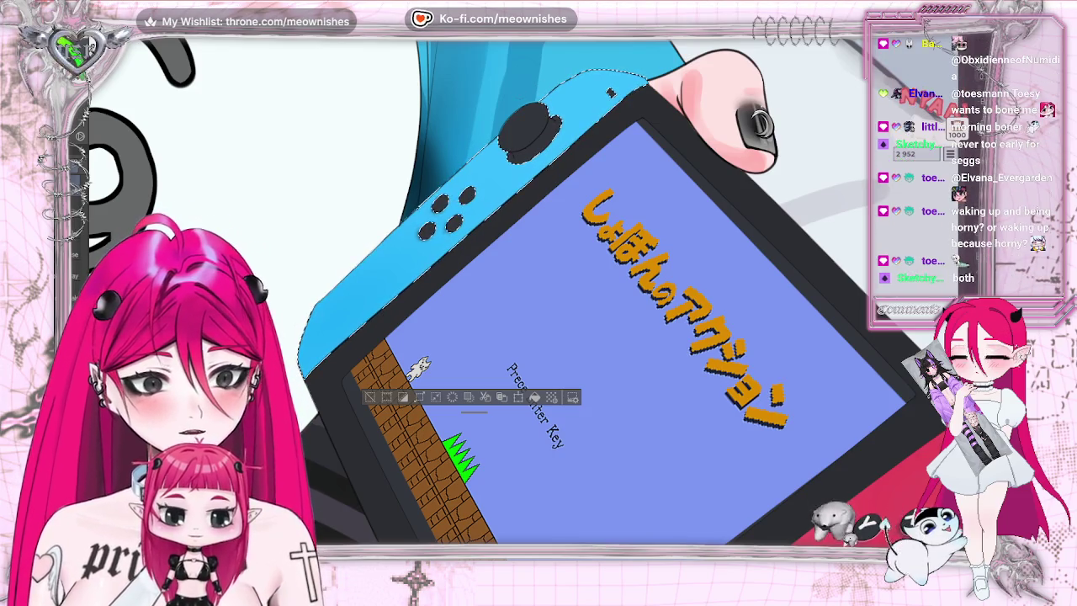
{"action": "key", "text": "ctrl+plus"}
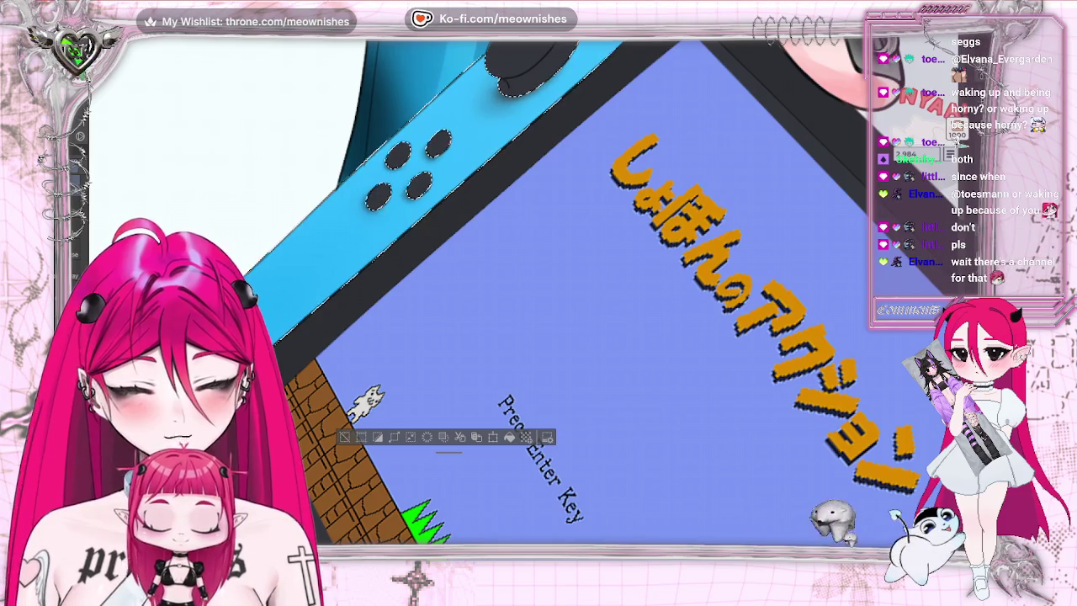
{"action": "scroll", "coordinate": [368, 214], "scroll_direction": "down", "scroll_amount": 5}
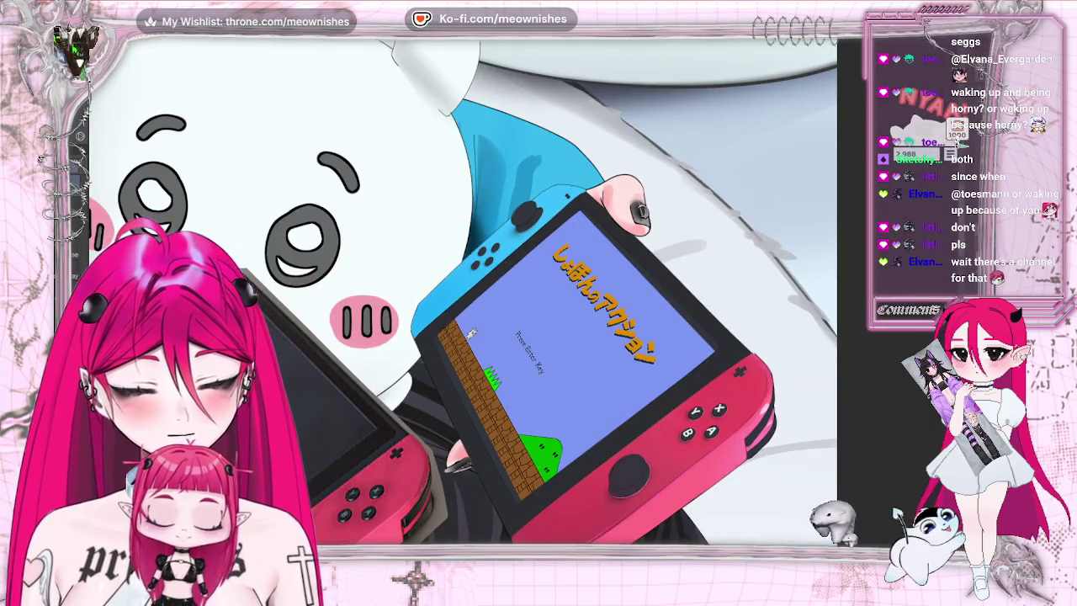
{"action": "scroll", "coordinate": [462, 290], "scroll_direction": "down", "scroll_amount": 3}
{"action": "scroll", "coordinate": [462, 290], "scroll_direction": "down", "scroll_amount": 2}
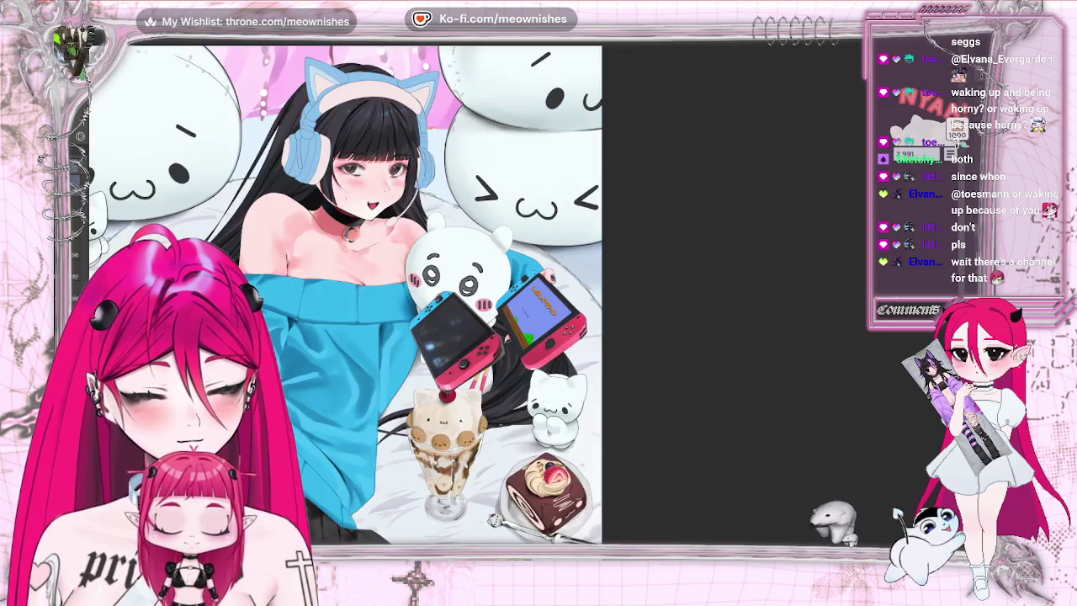
{"action": "key", "text": "h"}
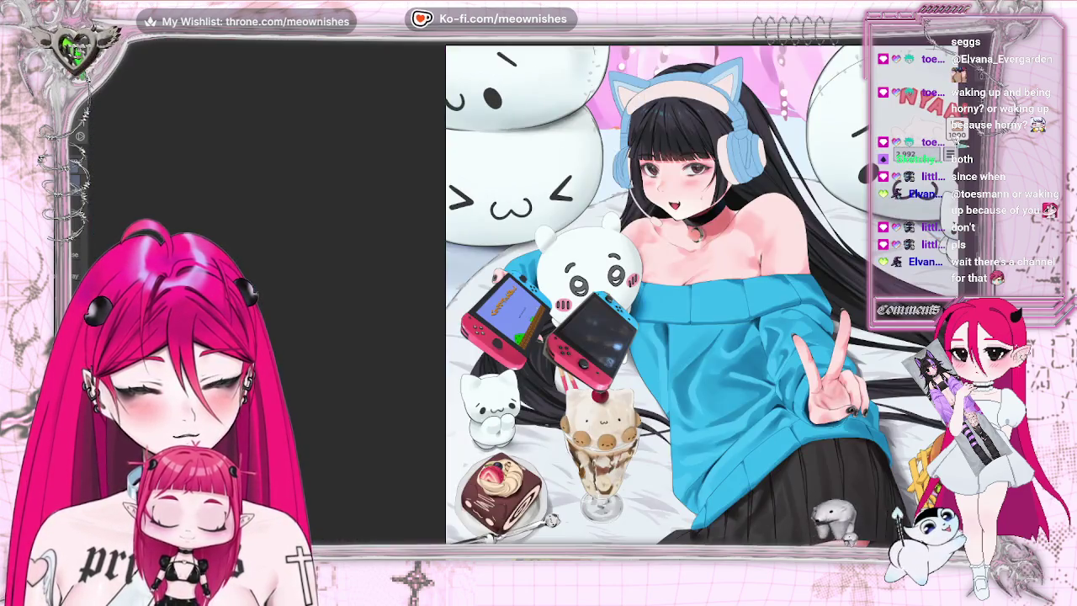
{"action": "key", "text": "h"}
{"action": "scroll", "coordinate": [462, 290], "scroll_direction": "down", "scroll_amount": 2}
{"action": "scroll", "coordinate": [517, 295], "scroll_direction": "up", "scroll_amount": 5}
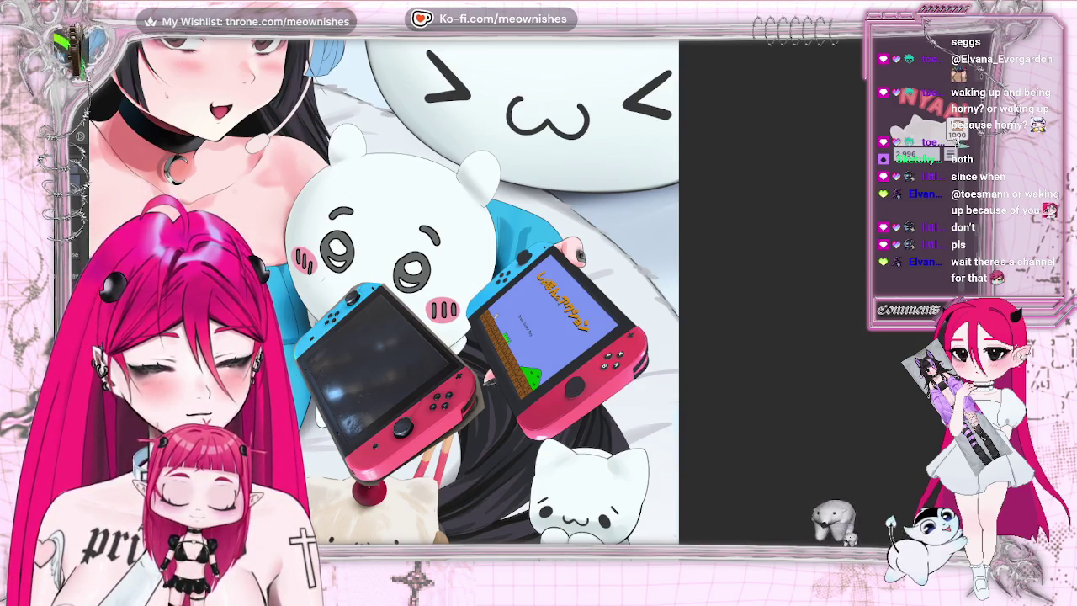
Zoom in, auto-select the blue Joy-Con, then clear that selection.
{"action": "scroll", "coordinate": [509, 303], "scroll_direction": "up", "scroll_amount": 5}
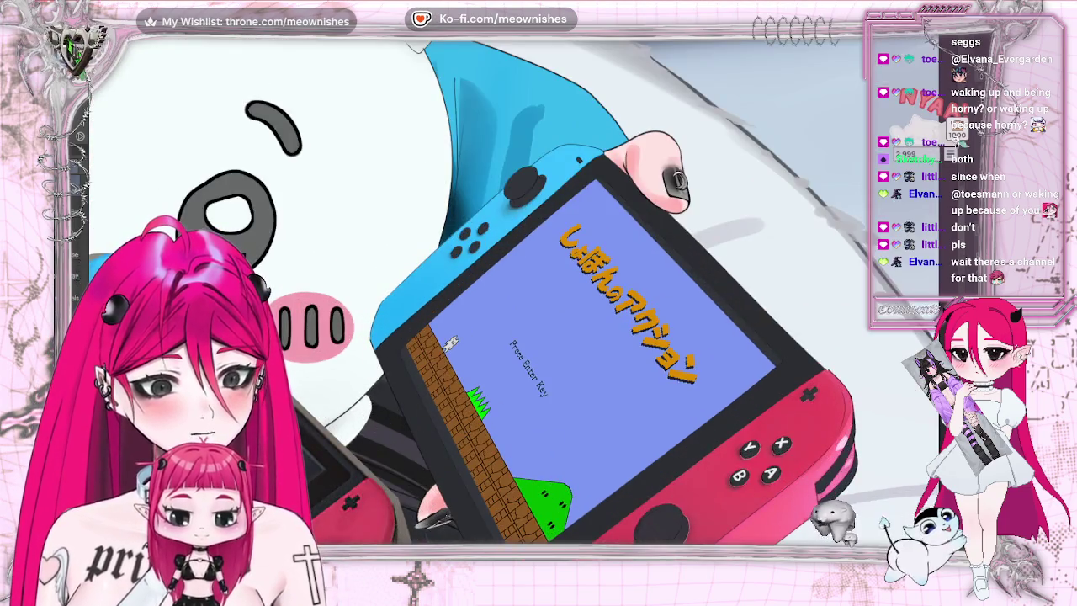
{"action": "scroll", "coordinate": [517, 303], "scroll_direction": "up", "scroll_amount": 2}
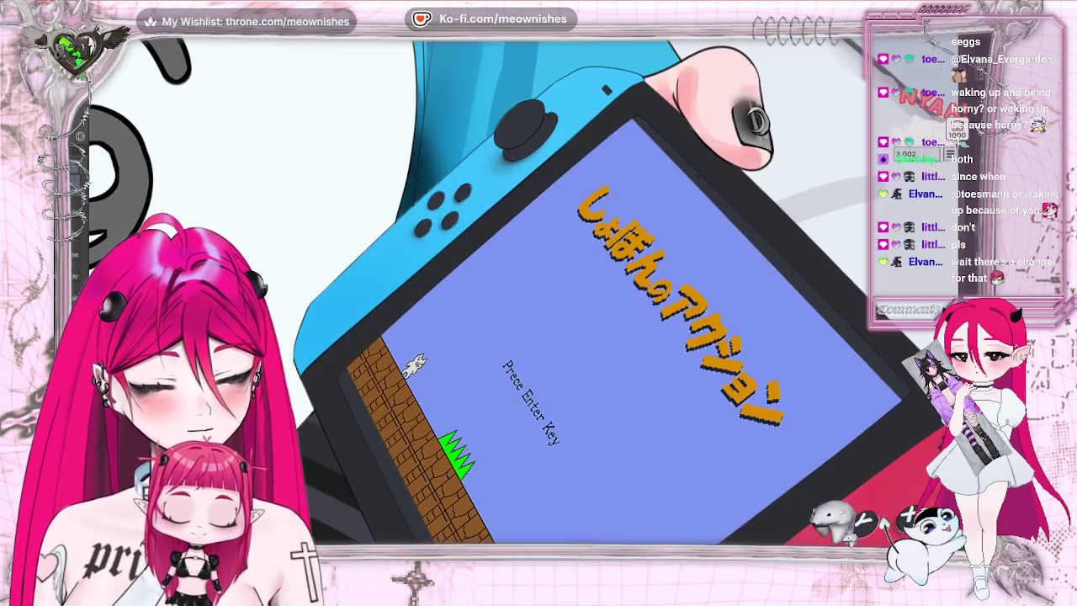
{"action": "left_click", "coordinate": [362, 252]}
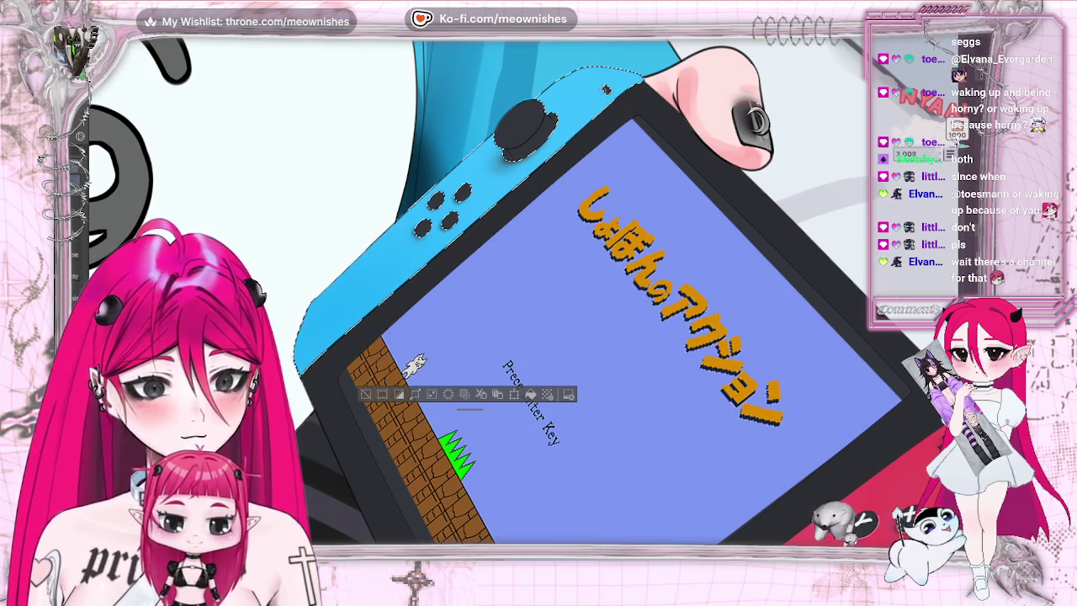
{"action": "left_click", "coordinate": [365, 395]}
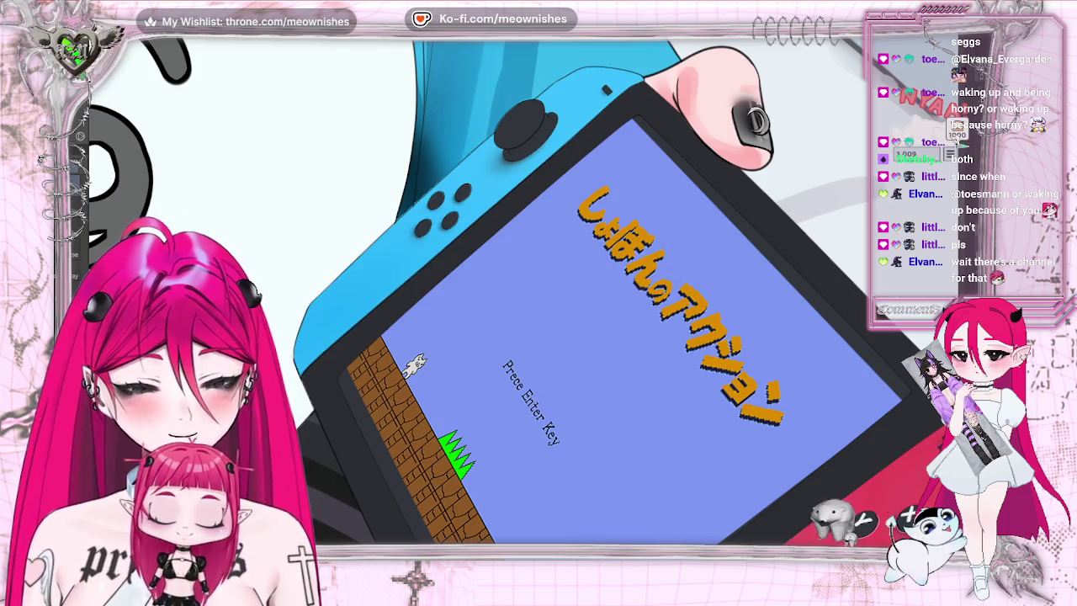
Fit the whole artwork in view, zoom back in, and reselect the blue Joy-Con body.
{"action": "key", "text": "ctrl+0"}
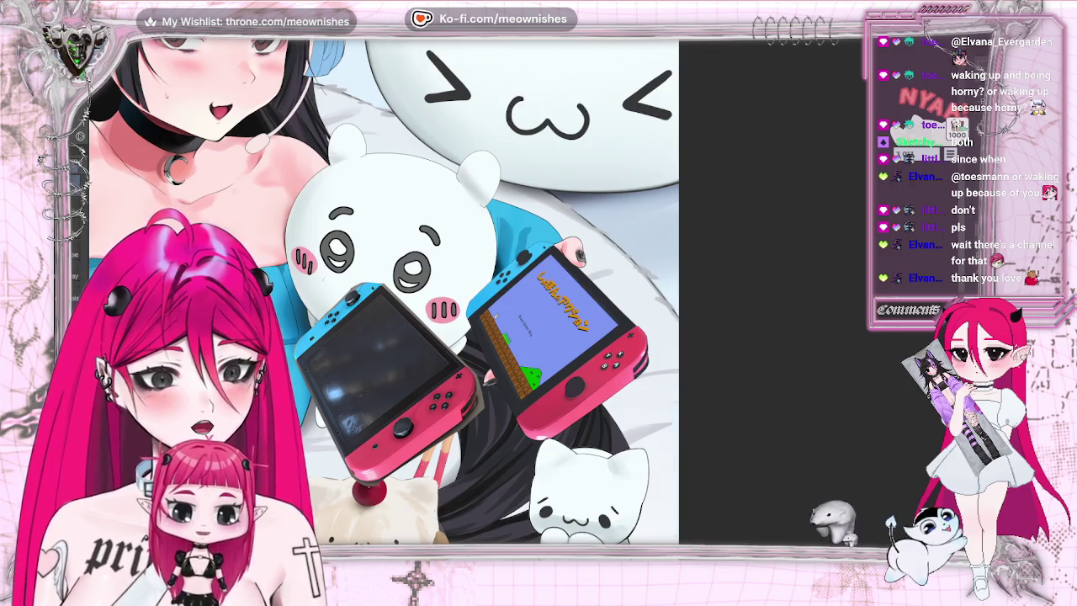
{"action": "key", "text": "ctrl+0"}
{"action": "scroll", "coordinate": [538, 316], "scroll_direction": "up", "scroll_amount": 2}
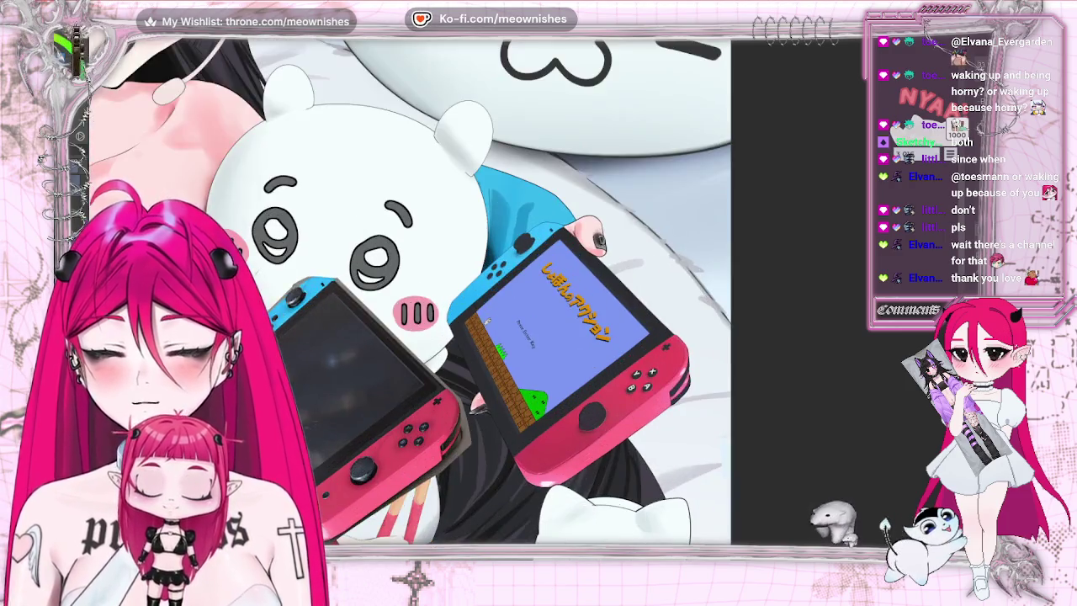
{"action": "scroll", "coordinate": [538, 315], "scroll_direction": "up", "scroll_amount": 2}
{"action": "scroll", "coordinate": [539, 315], "scroll_direction": "up", "scroll_amount": 2}
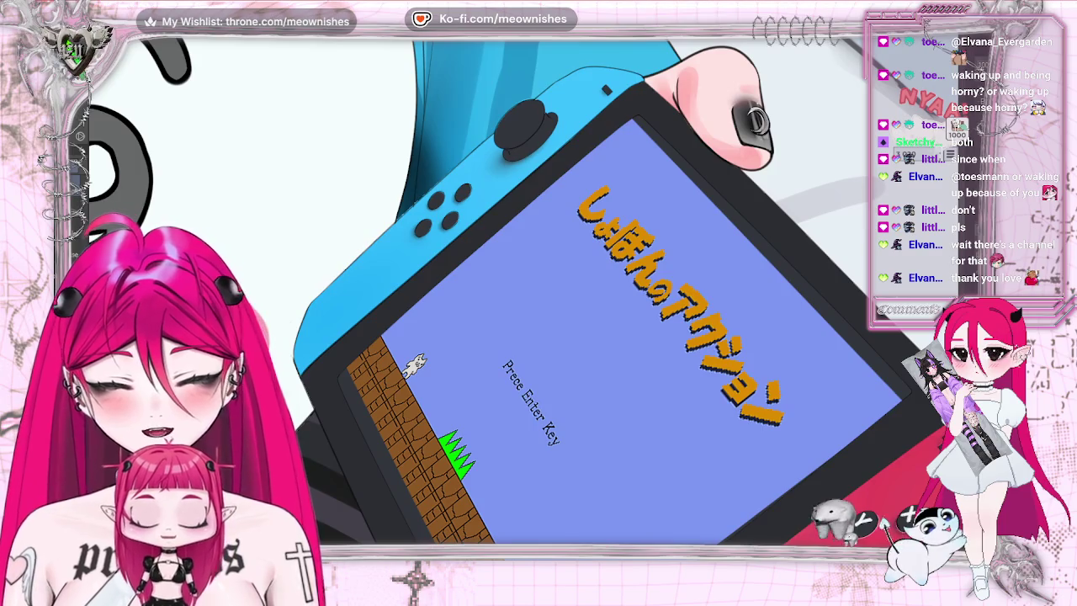
{"action": "left_click", "coordinate": [379, 269]}
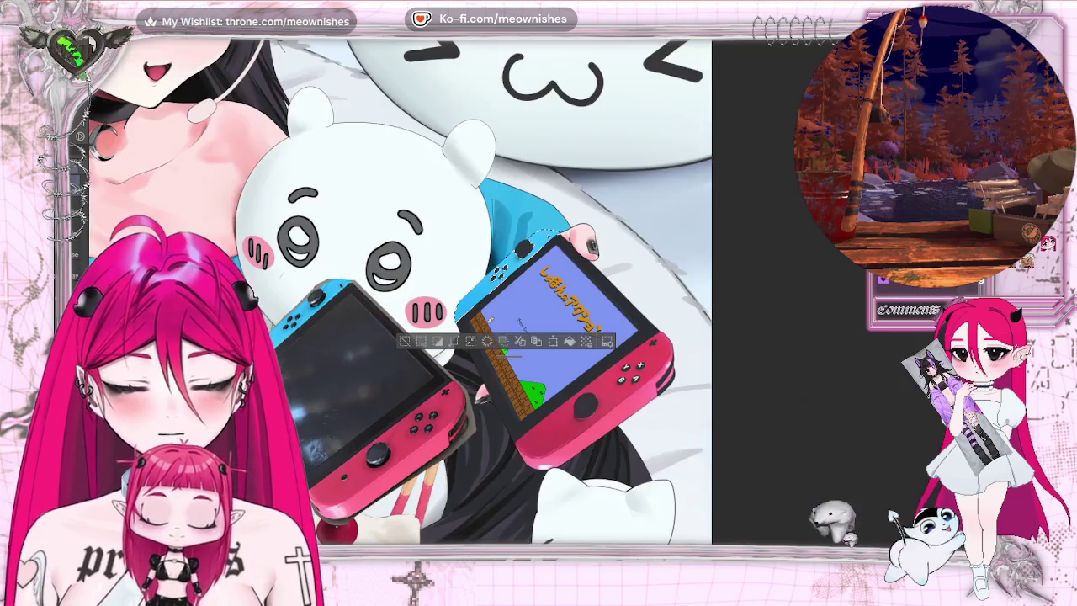
{"action": "scroll", "coordinate": [471, 290], "scroll_direction": "up", "scroll_amount": 1}
{"action": "scroll", "coordinate": [471, 291], "scroll_direction": "up", "scroll_amount": 1}
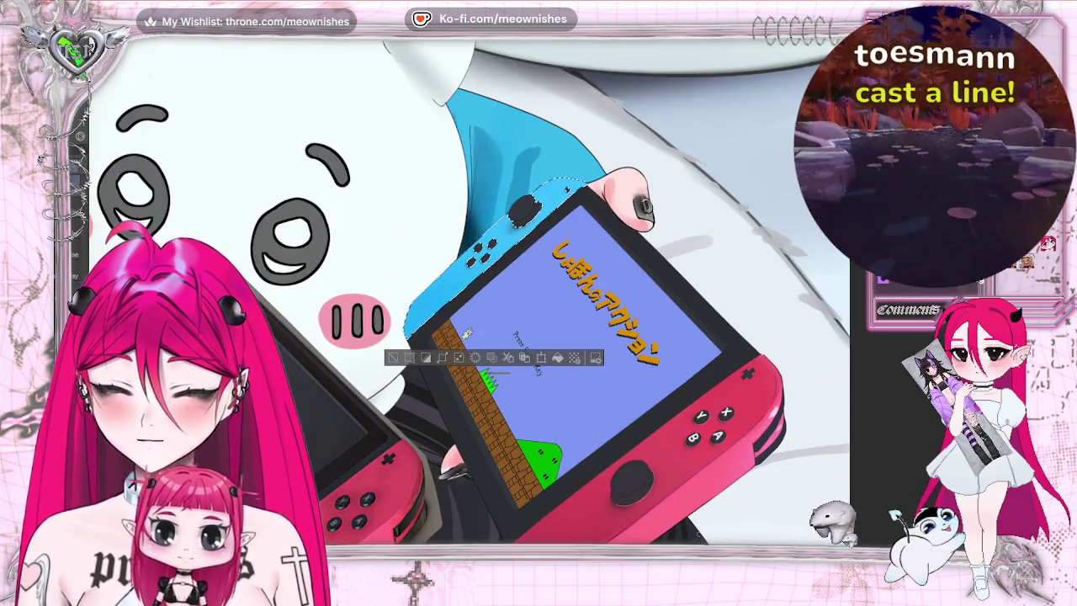
{"action": "scroll", "coordinate": [539, 291], "scroll_direction": "left", "scroll_amount": 3}
{"action": "scroll", "coordinate": [538, 290], "scroll_direction": "left", "scroll_amount": 3}
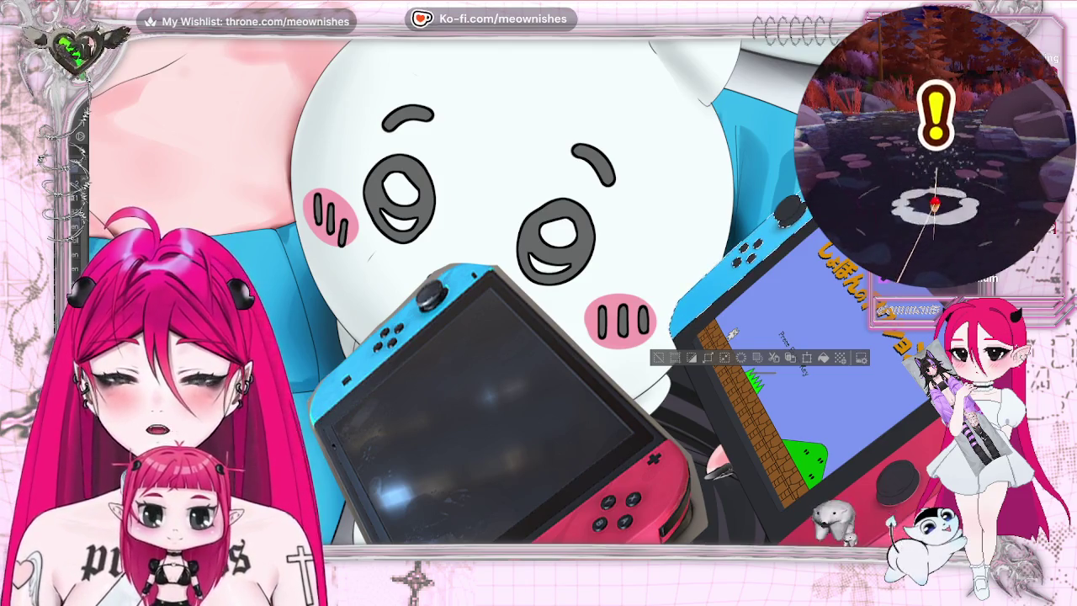
{"action": "scroll", "coordinate": [538, 295], "scroll_direction": "right", "scroll_amount": 5}
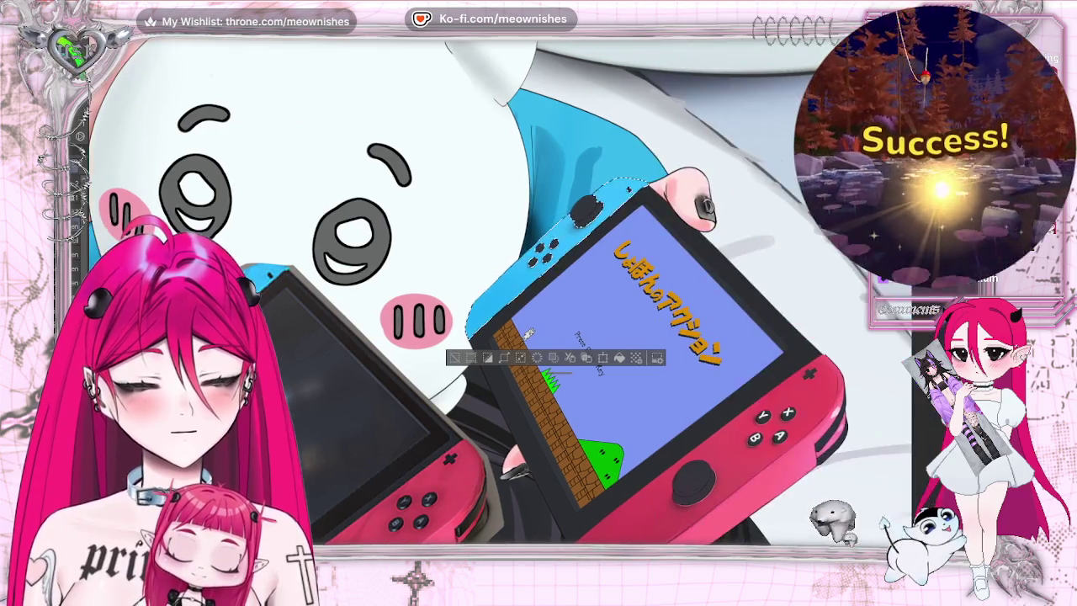
{"action": "scroll", "coordinate": [539, 294], "scroll_direction": "left", "scroll_amount": 1}
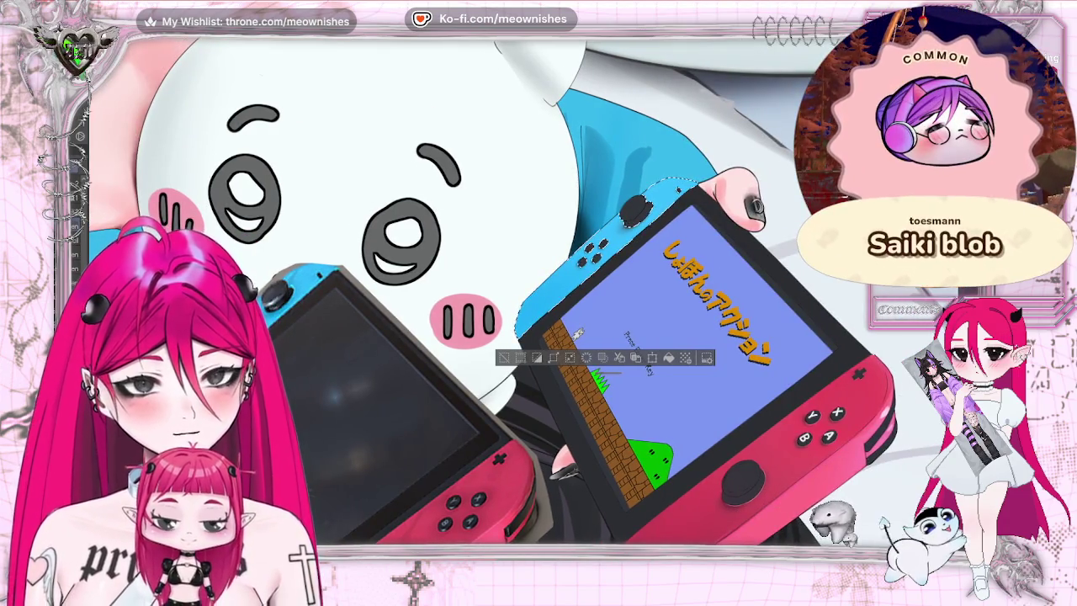
{"action": "scroll", "coordinate": [539, 294], "scroll_direction": "down", "scroll_amount": 2}
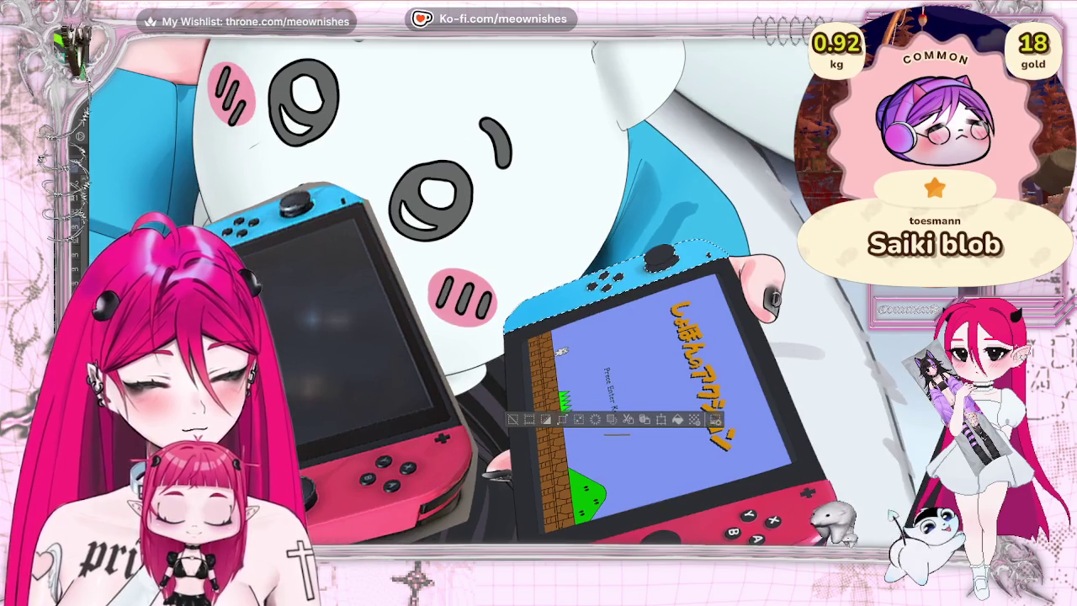
{"action": "scroll", "coordinate": [322, 352], "scroll_direction": "up", "scroll_amount": 2}
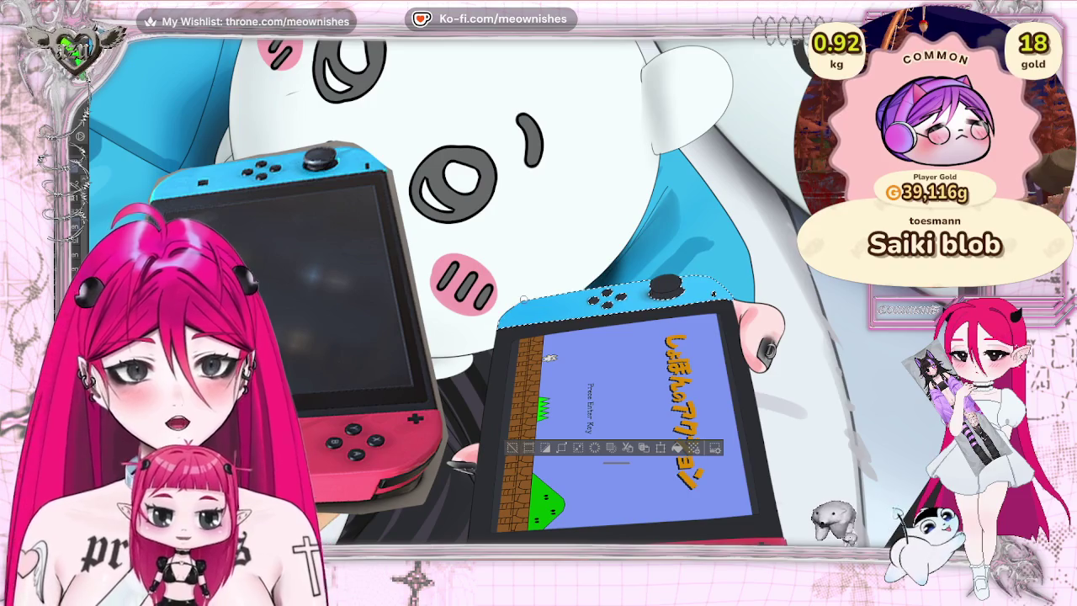
{"action": "scroll", "coordinate": [522, 299], "scroll_direction": "up", "scroll_amount": 2}
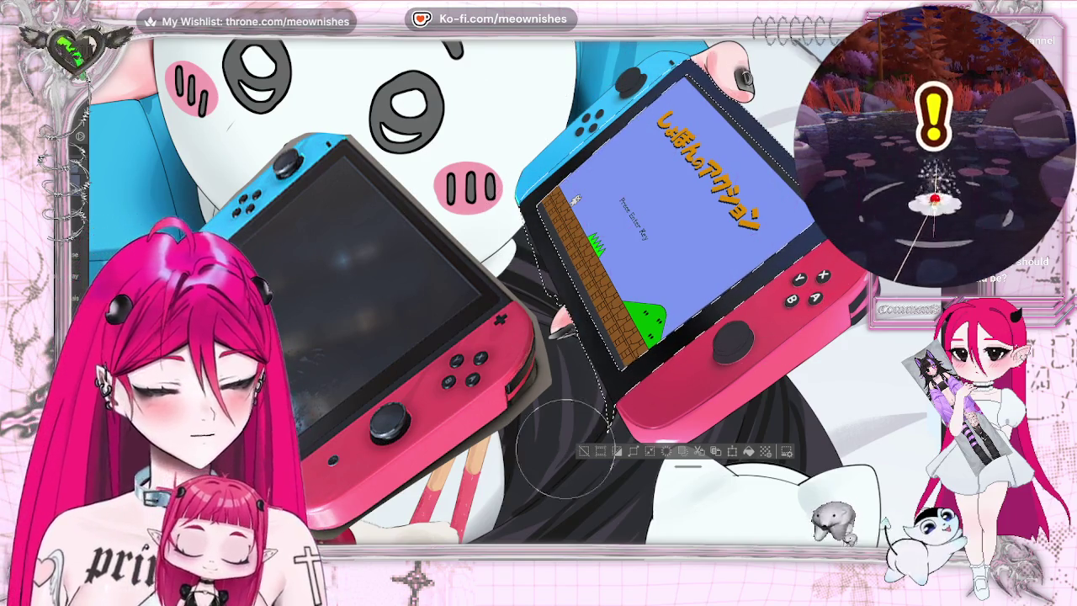
{"action": "key", "text": "ctrl+d"}
{"action": "key", "text": "ctrl+0"}
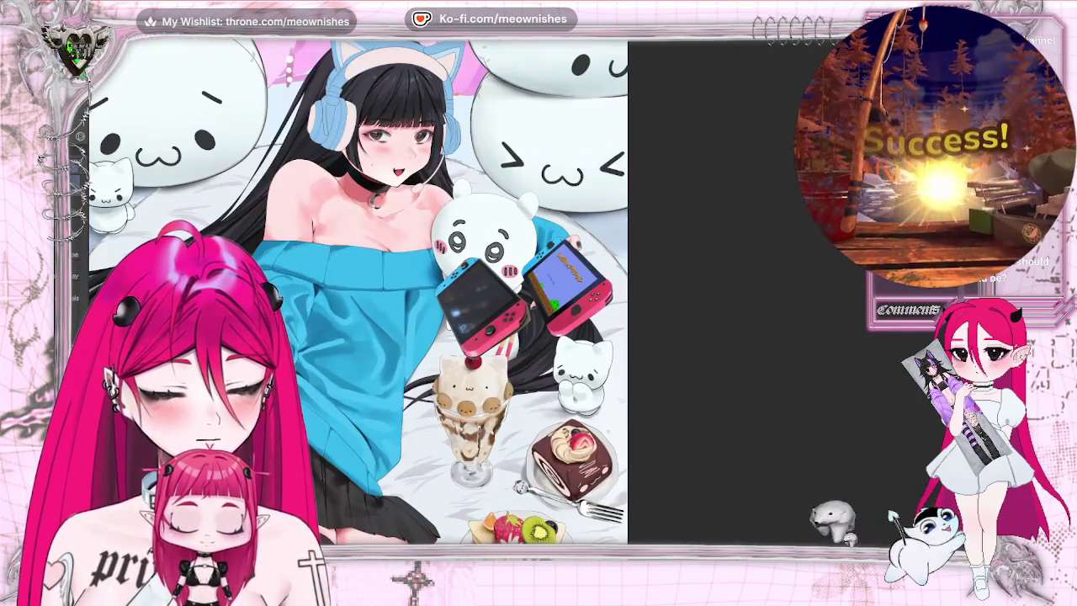
{"action": "scroll", "coordinate": [505, 290], "scroll_direction": "down", "scroll_amount": 3}
{"action": "scroll", "coordinate": [504, 290], "scroll_direction": "up", "scroll_amount": 8}
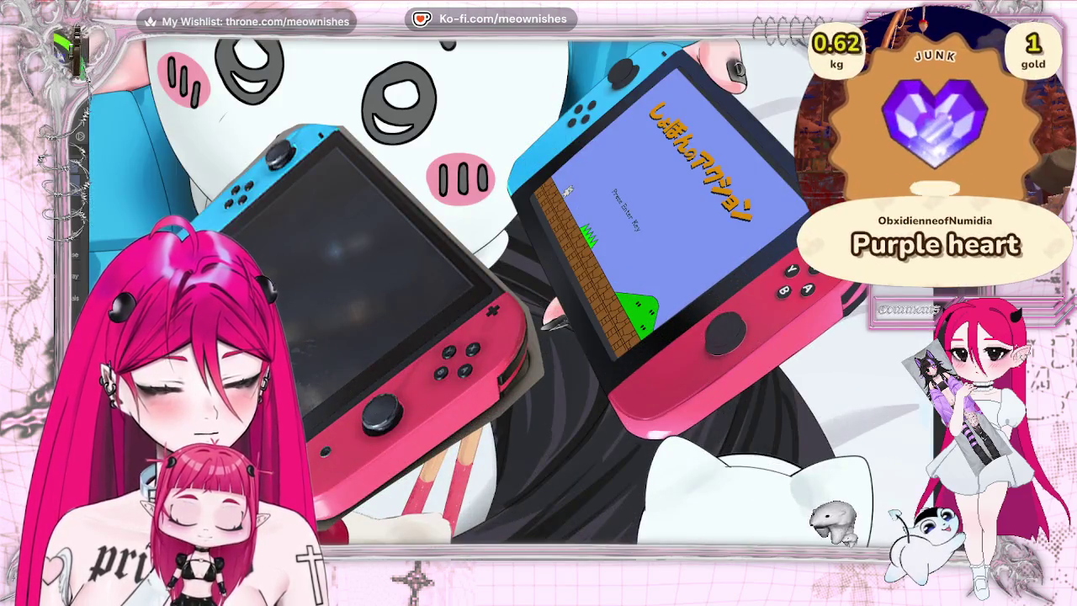
{"action": "key", "text": "m"}
{"action": "key", "text": "m"}
{"action": "key", "text": "ctrl+shift+d"}
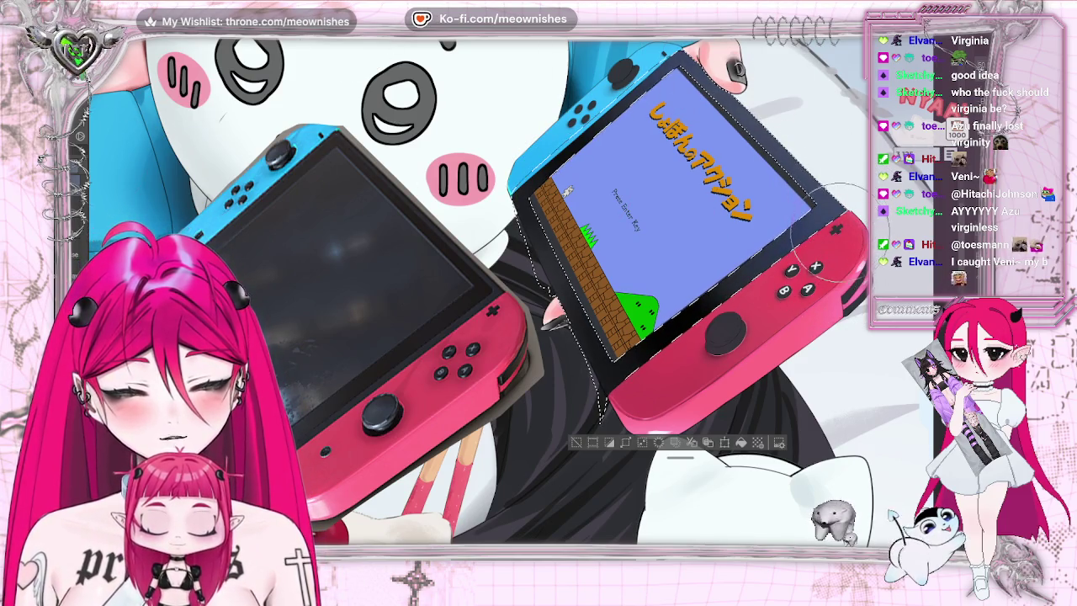
Deselect, fit the illustration in view, zoom in, and restore the right Switch's selection.
{"action": "key", "text": "ctrl+d"}
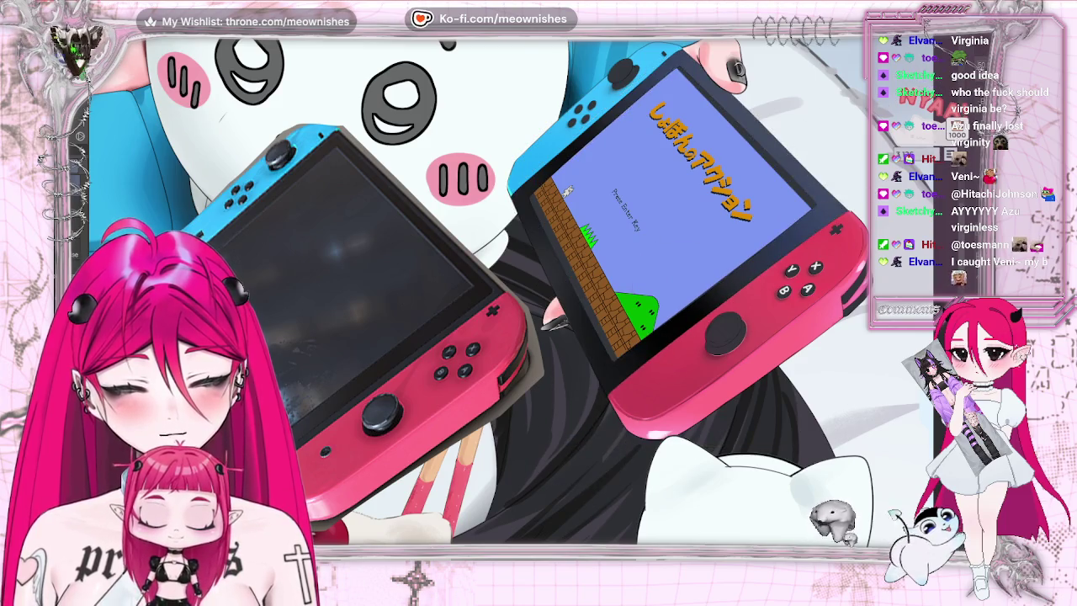
{"action": "key", "text": "ctrl+0"}
{"action": "scroll", "coordinate": [505, 277], "scroll_direction": "down", "scroll_amount": 3}
{"action": "scroll", "coordinate": [505, 277], "scroll_direction": "up", "scroll_amount": 3}
{"action": "scroll", "coordinate": [505, 277], "scroll_direction": "up", "scroll_amount": 2}
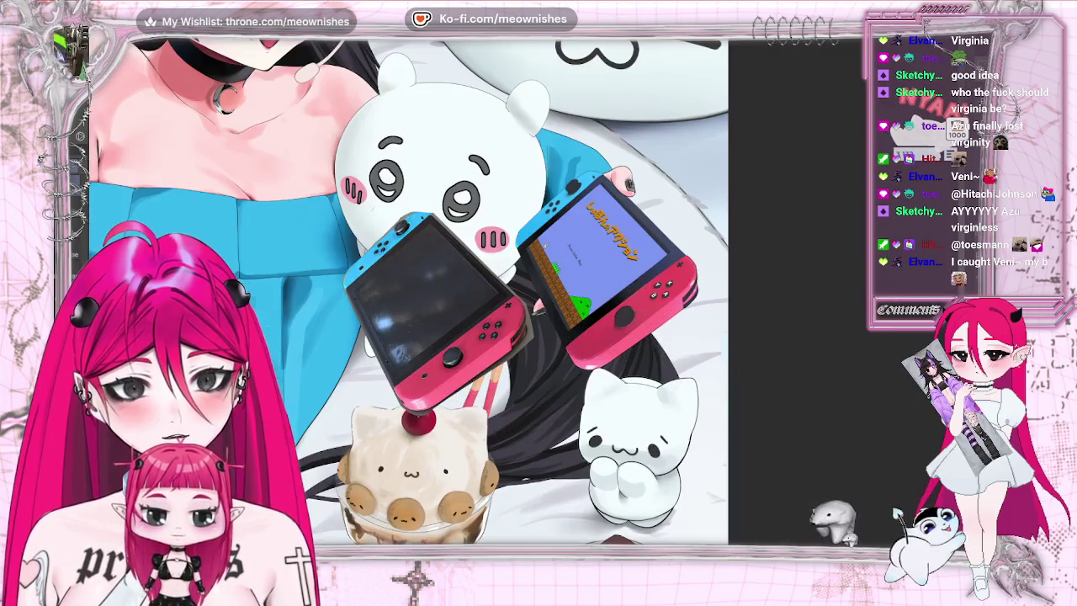
{"action": "scroll", "coordinate": [505, 278], "scroll_direction": "up", "scroll_amount": 2}
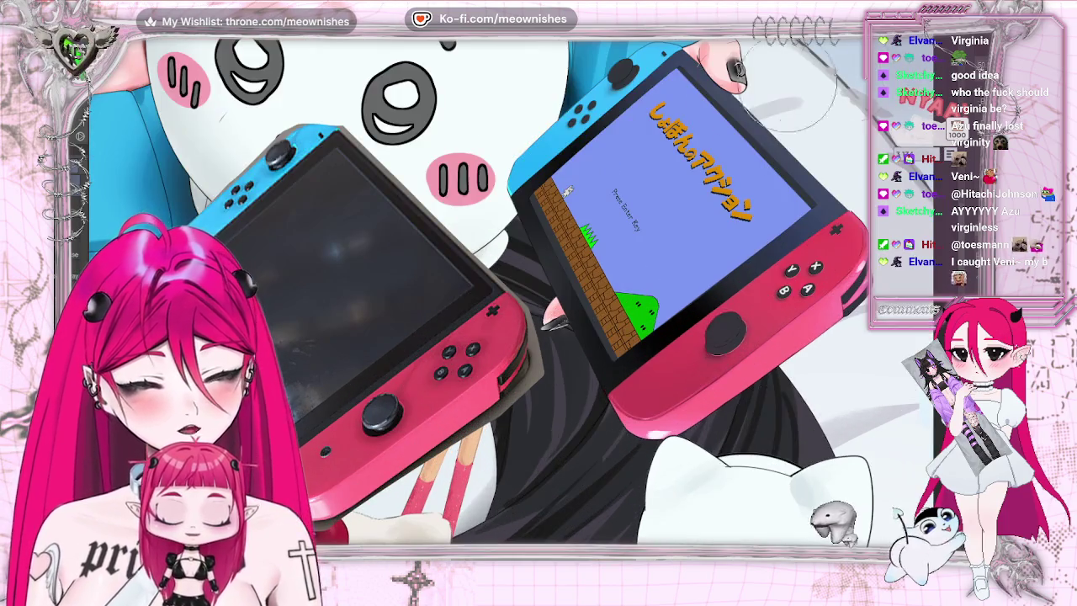
{"action": "key", "text": "ctrl+shift+d"}
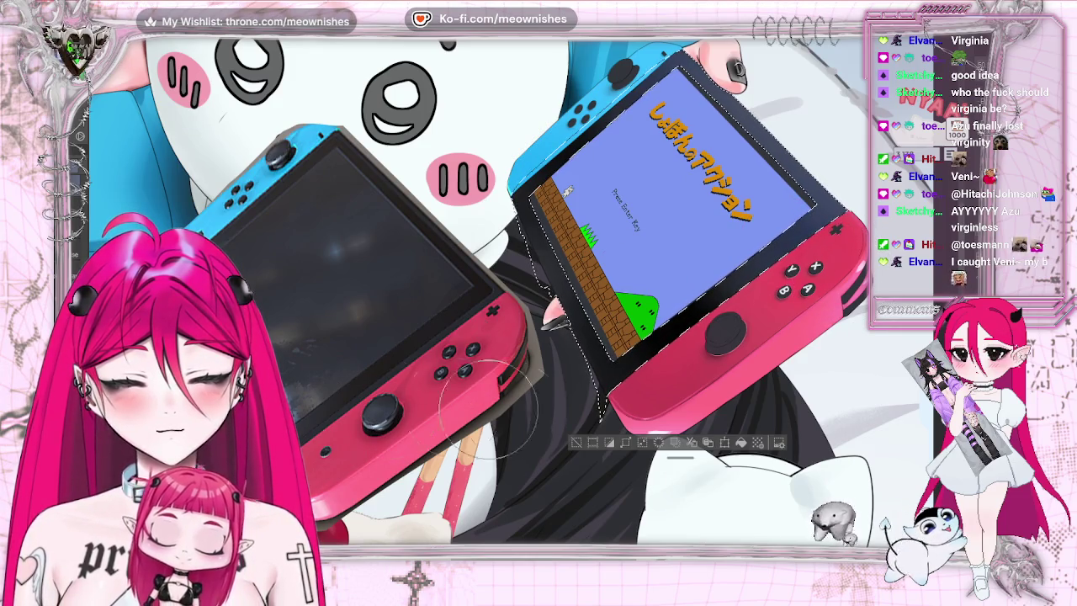
Clear the selection and leave the canvas view flipped horizontally to check proportions.
{"action": "key", "text": "ctrl+d"}
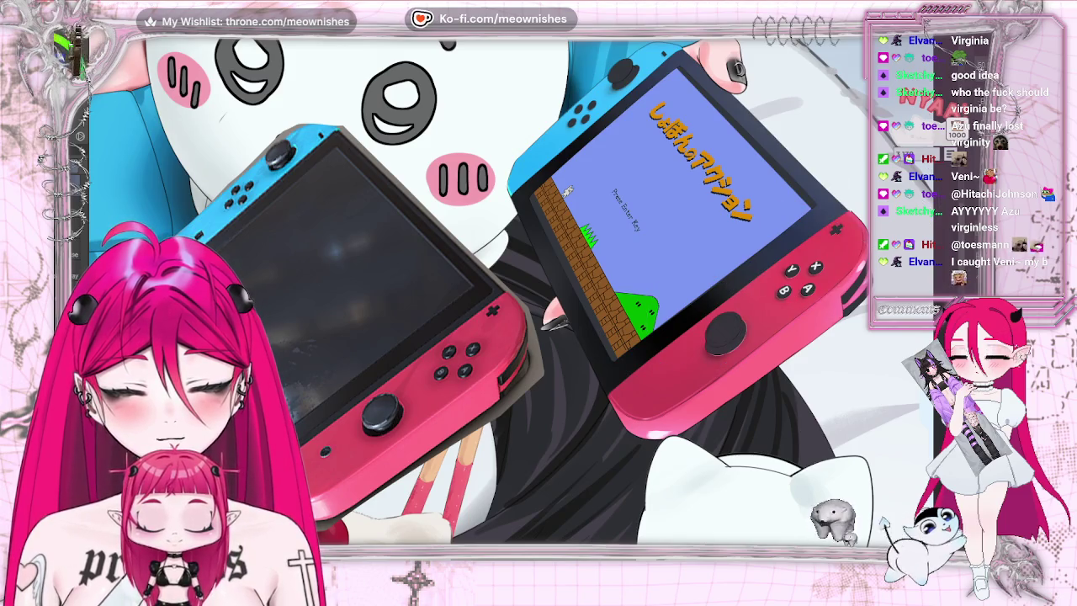
{"action": "key", "text": "h"}
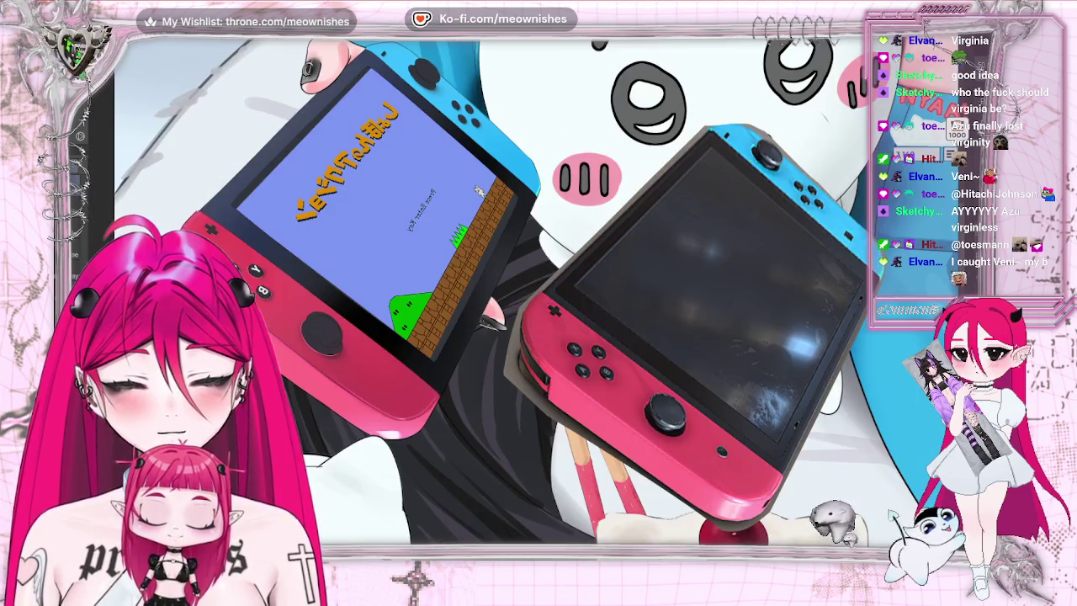
{"action": "key", "text": "h"}
{"action": "key", "text": "ctrl+shift+d"}
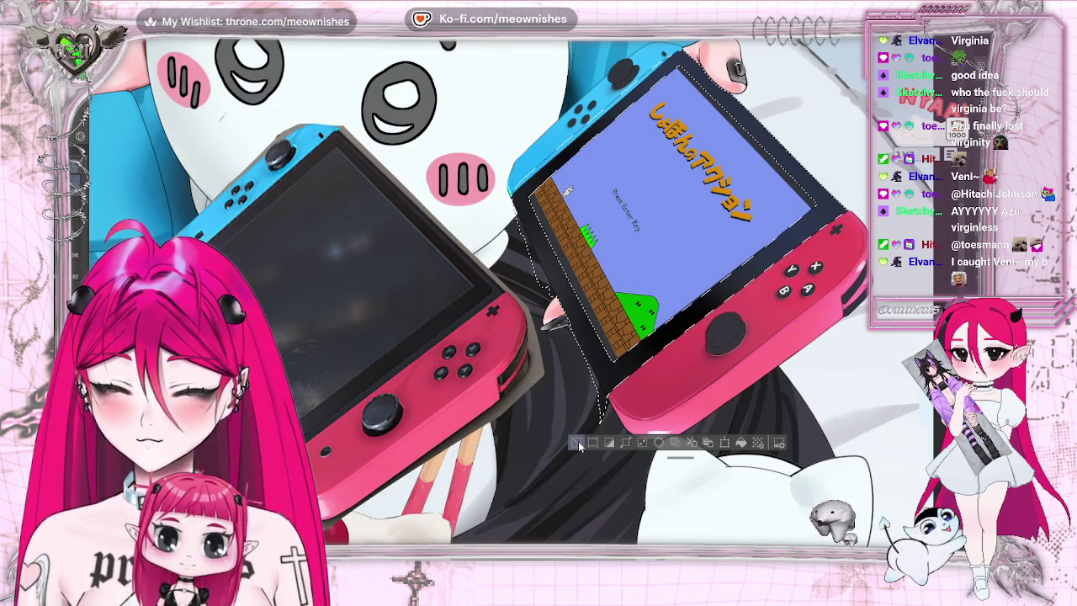
{"action": "key", "text": "ctrl+d"}
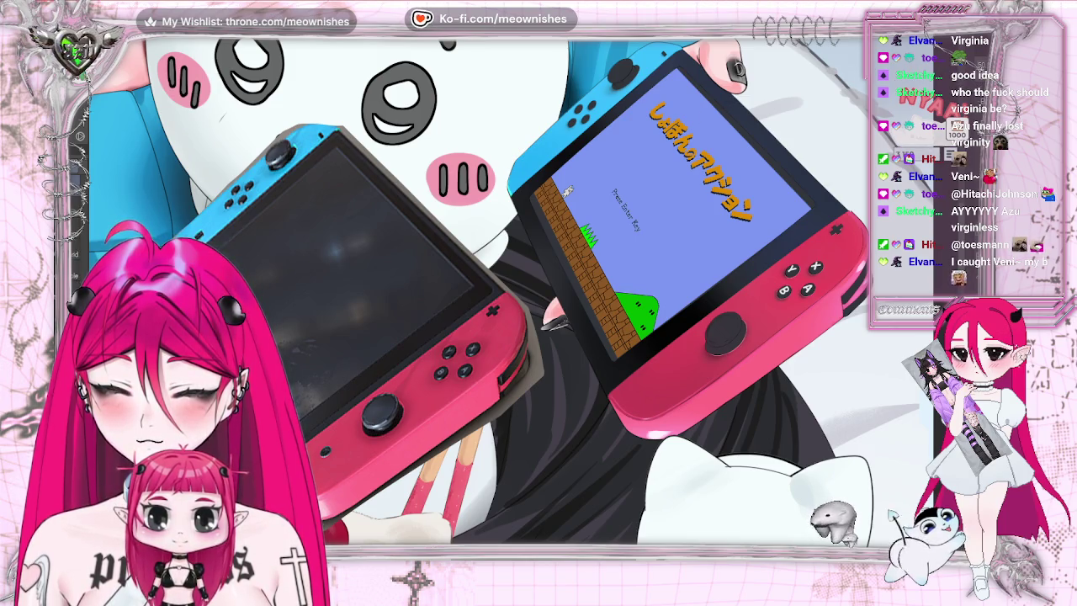
{"action": "key", "text": "h"}
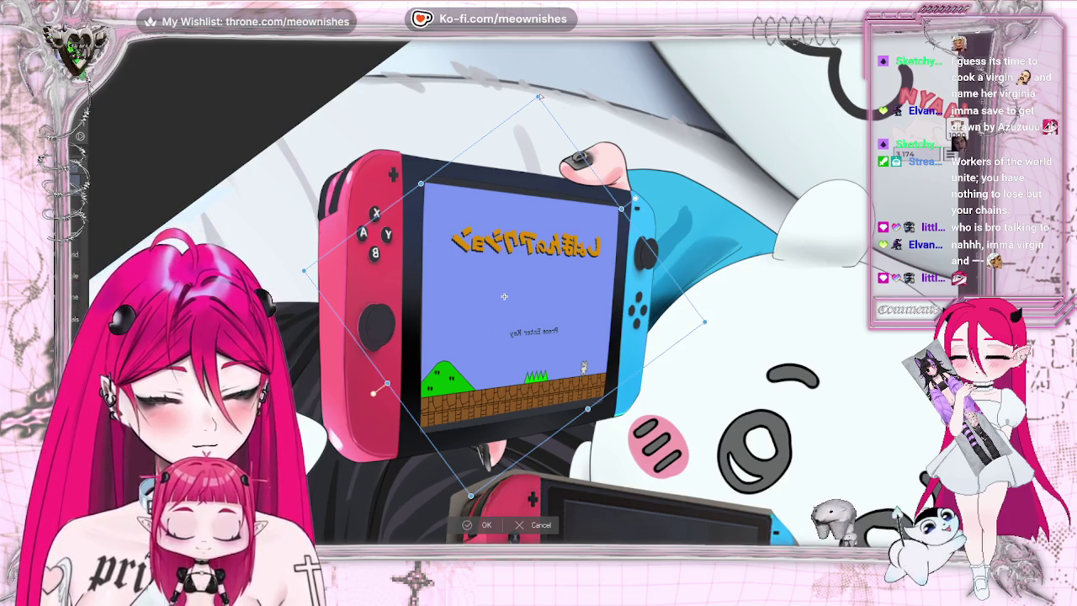
Drag the game-screen image's corners to fit the right console's tilted bezel.
{"action": "left_click_drag", "start_coordinate": [539, 98], "coordinate": [542, 106]}
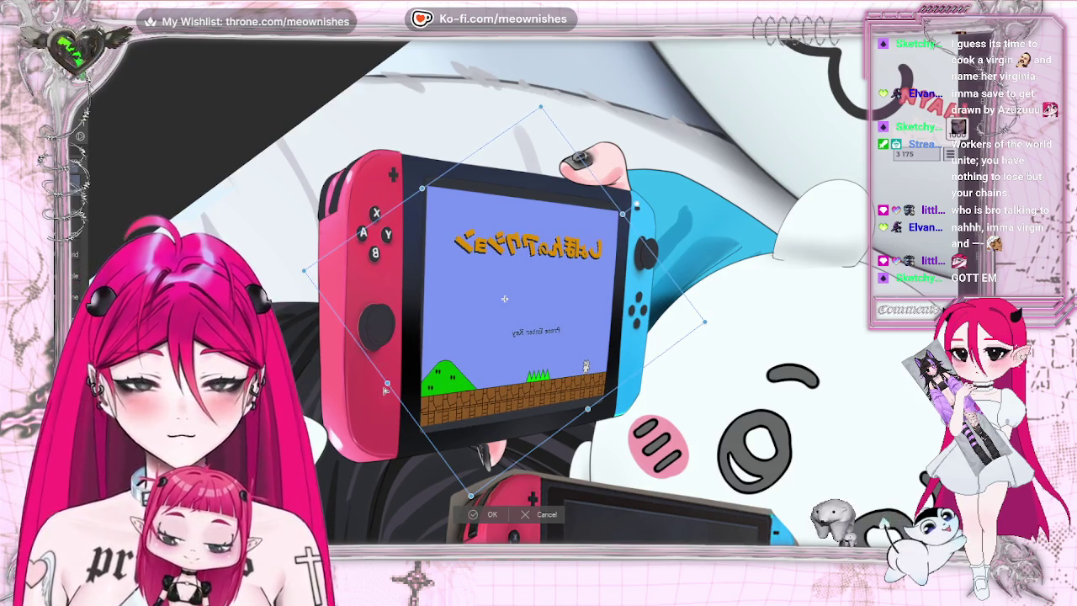
{"action": "left_click_drag", "start_coordinate": [387, 383], "coordinate": [382, 390]}
{"action": "left_click_drag", "start_coordinate": [300, 273], "coordinate": [297, 273]}
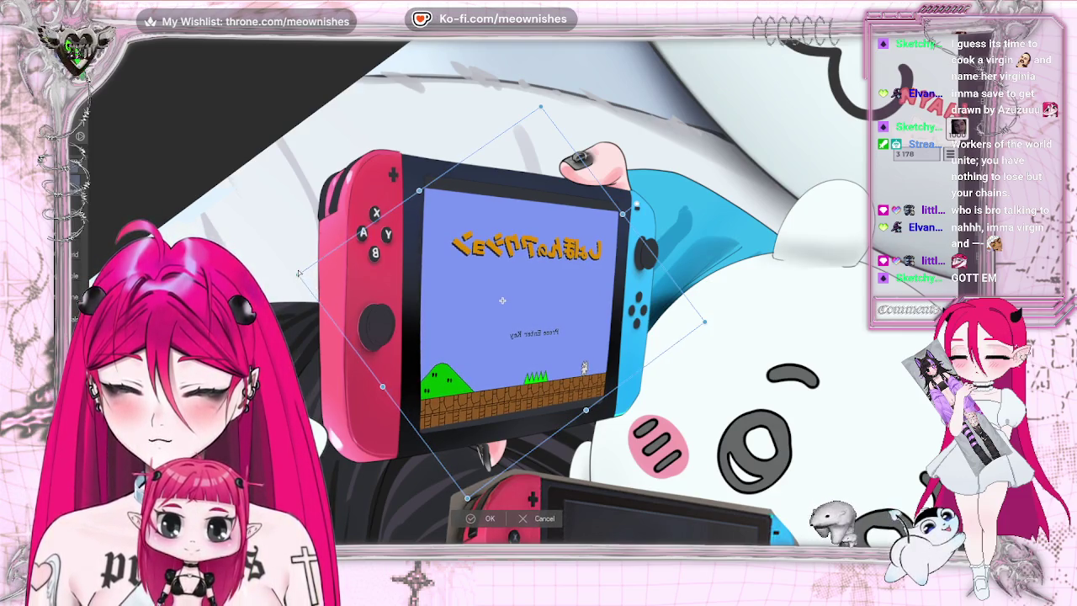
{"action": "left_click_drag", "start_coordinate": [467, 496], "coordinate": [464, 494]}
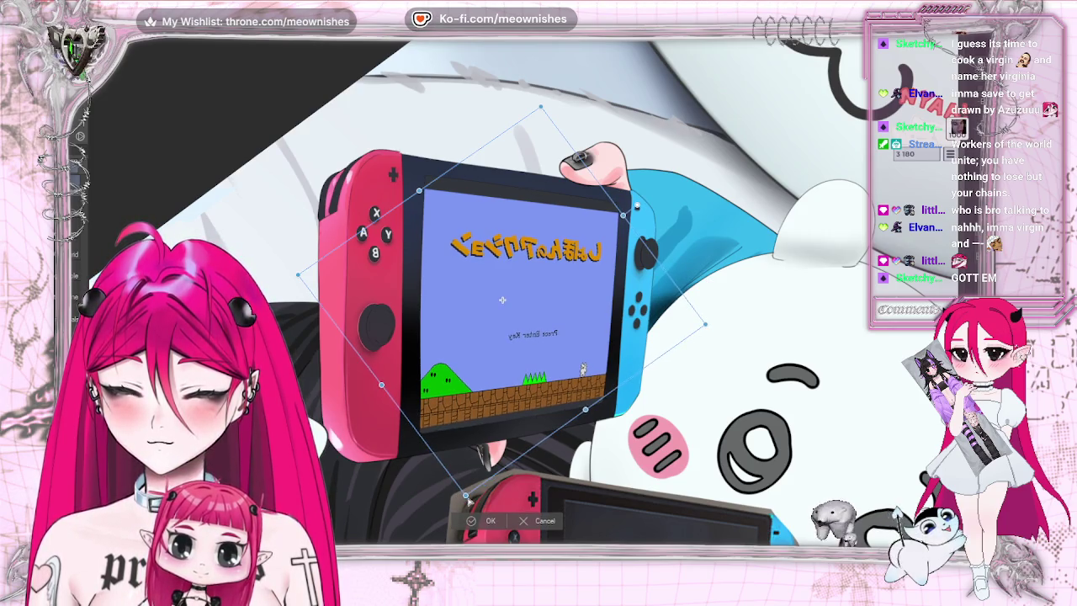
{"action": "left_click_drag", "start_coordinate": [705, 324], "coordinate": [706, 330]}
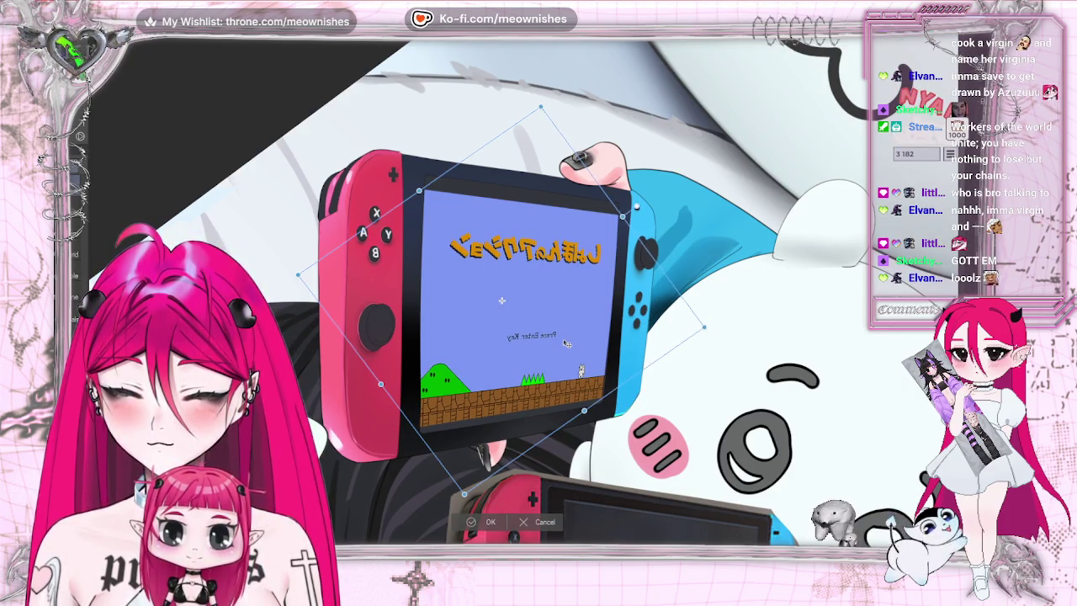
{"action": "left_click_drag", "start_coordinate": [567, 343], "coordinate": [567, 341]}
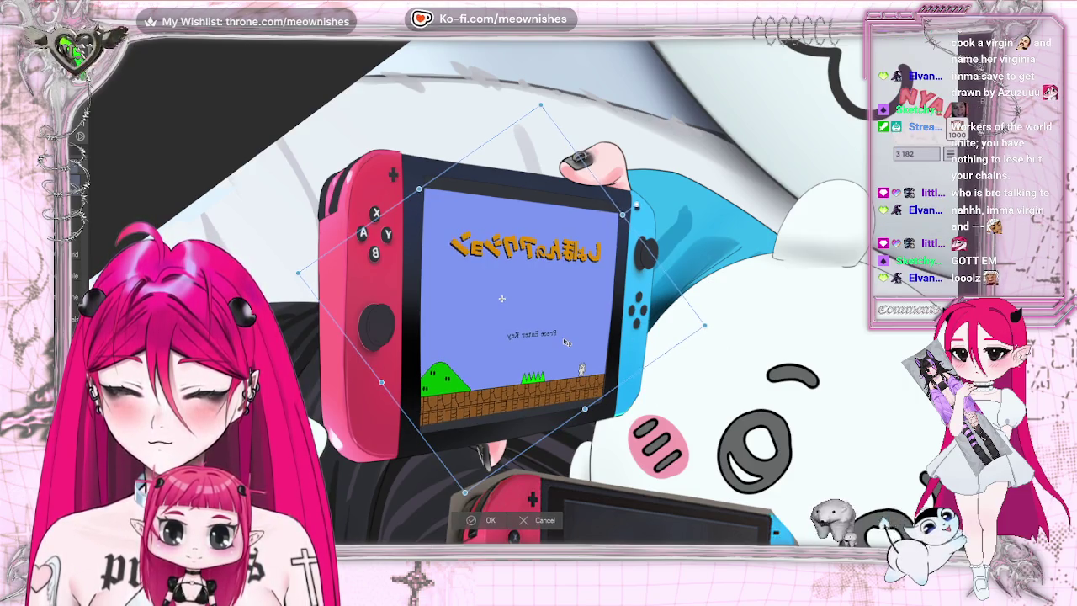
{"action": "left_click", "coordinate": [473, 522]}
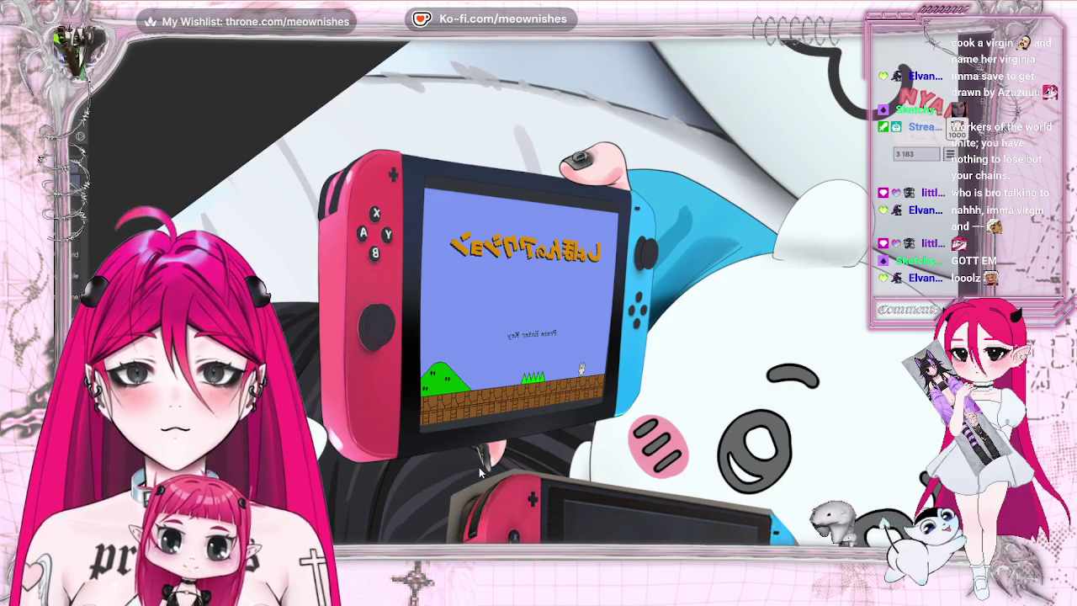
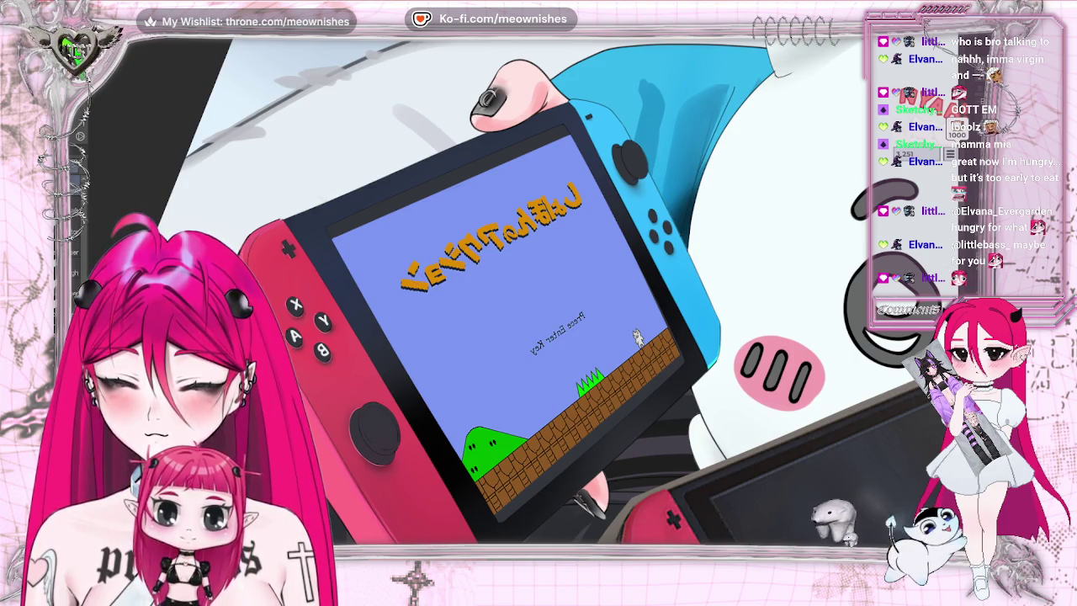
Commit the game screen image's placement on the Switch display and mirror the canvas view.
{"action": "left_click", "coordinate": [499, 313]}
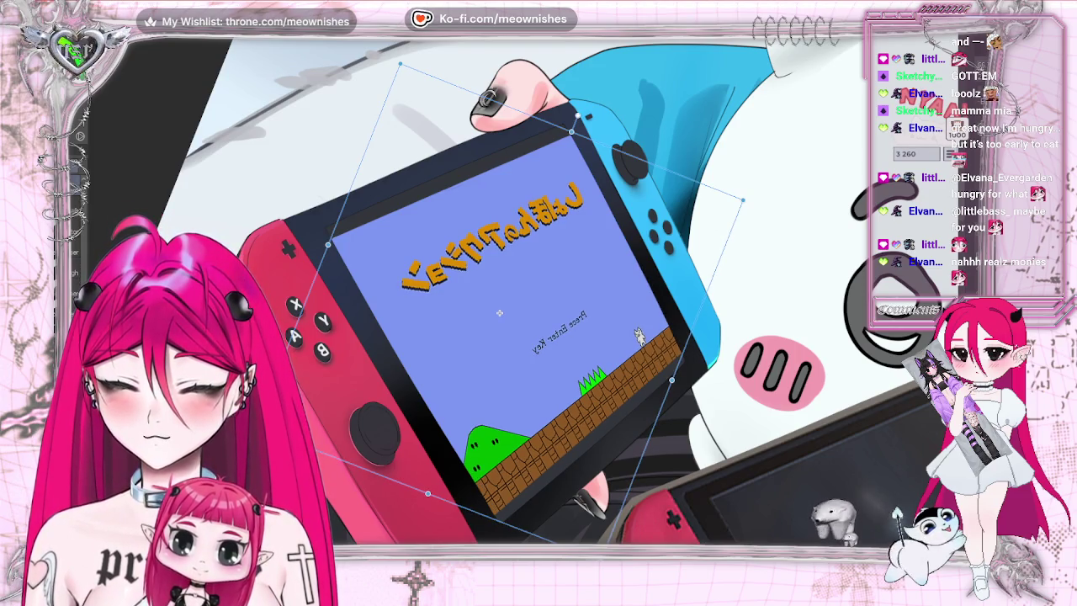
{"action": "key", "text": "Return"}
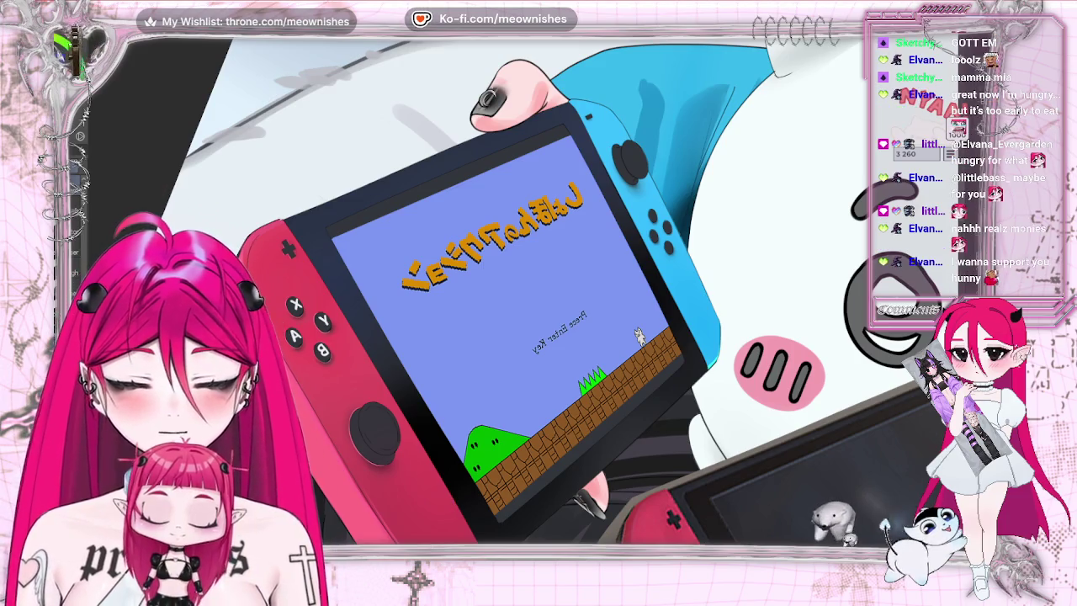
{"action": "key", "text": "m"}
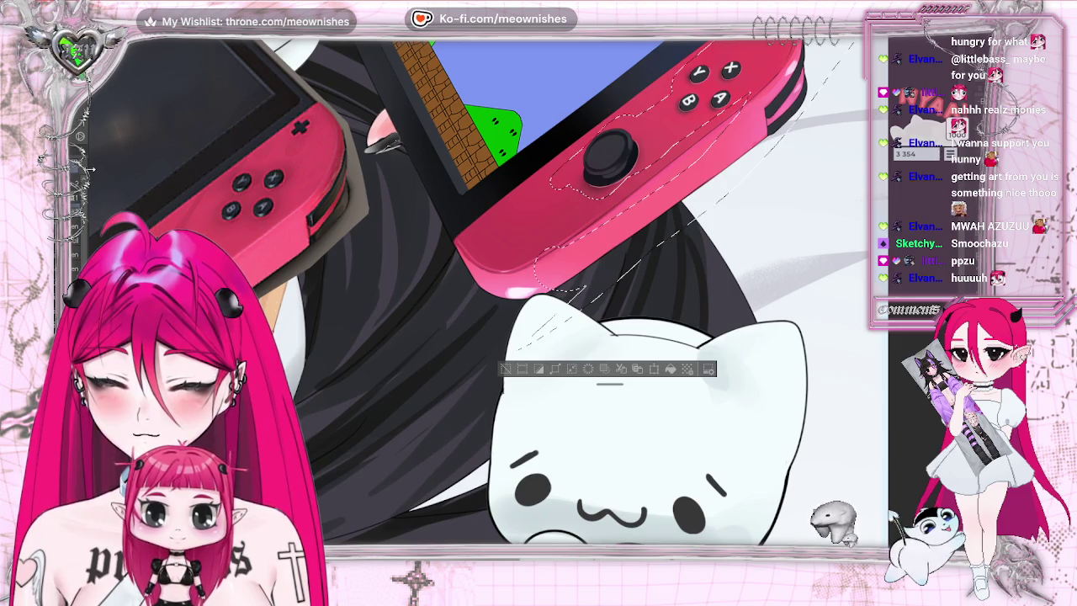
Flip the canvas to check the red Joy-Con shading, then zoom in on the stick.
{"action": "key", "text": "h"}
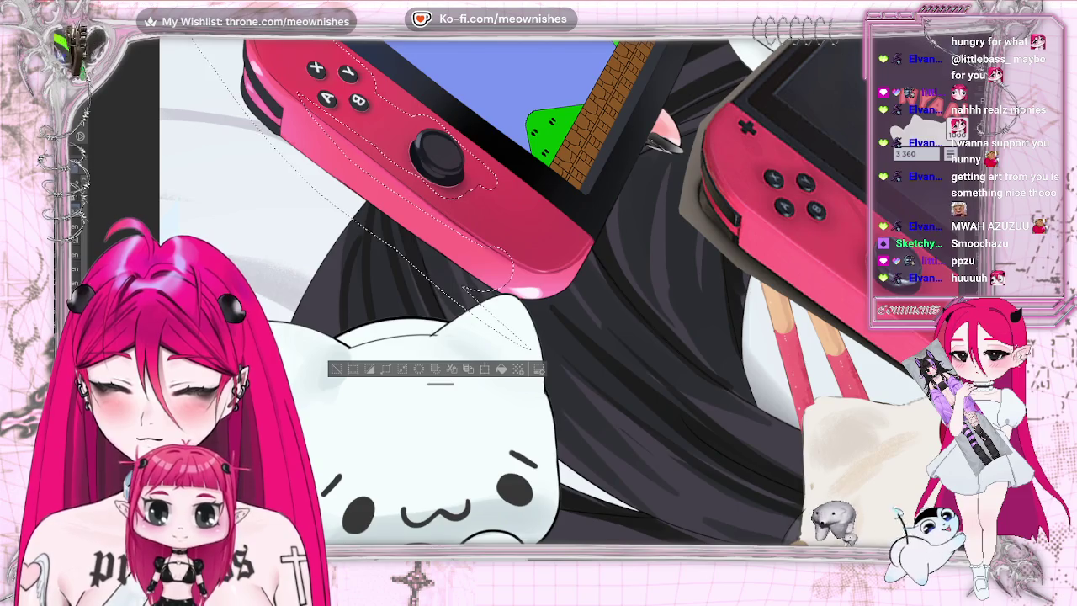
{"action": "key", "text": "h"}
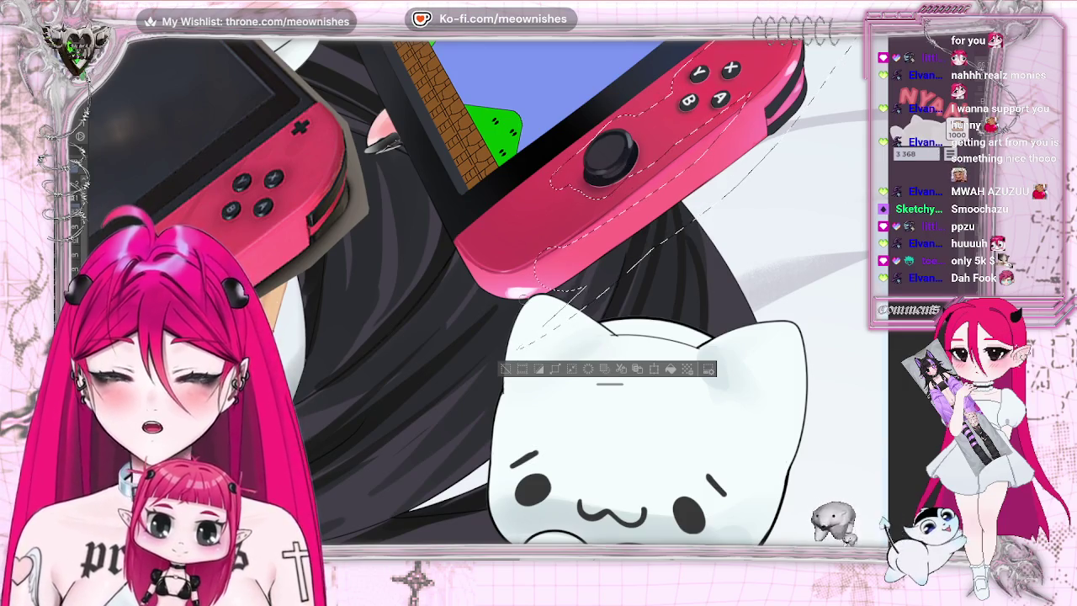
{"action": "key", "text": "ctrl+plus"}
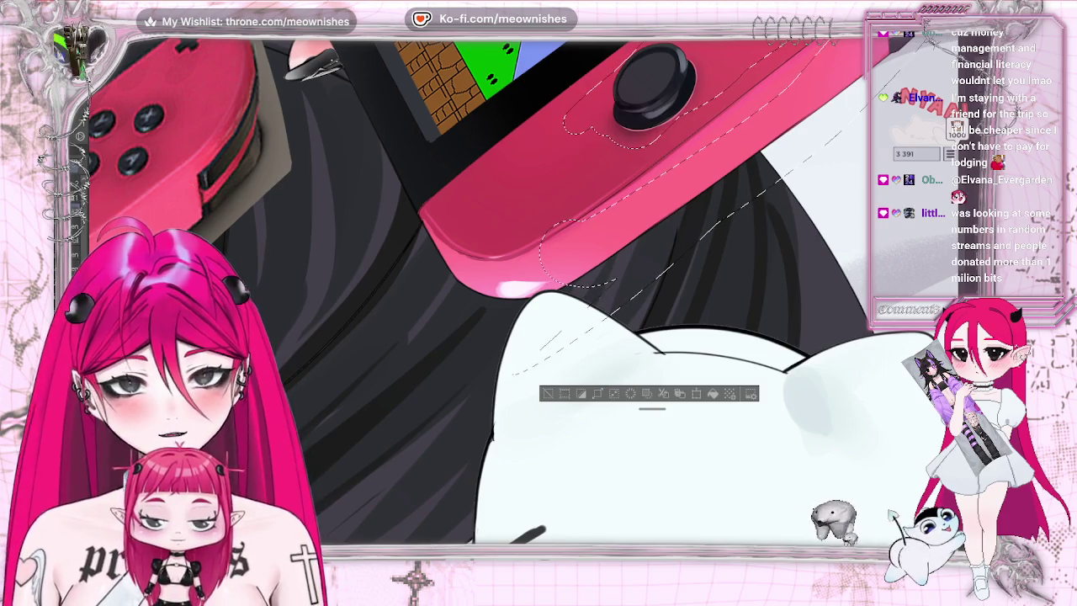
Zoom out and back in to review the glossy shading around the stick.
{"action": "scroll", "coordinate": [538, 336], "scroll_direction": "down", "scroll_amount": 1}
{"action": "scroll", "coordinate": [518, 286], "scroll_direction": "down", "scroll_amount": 1}
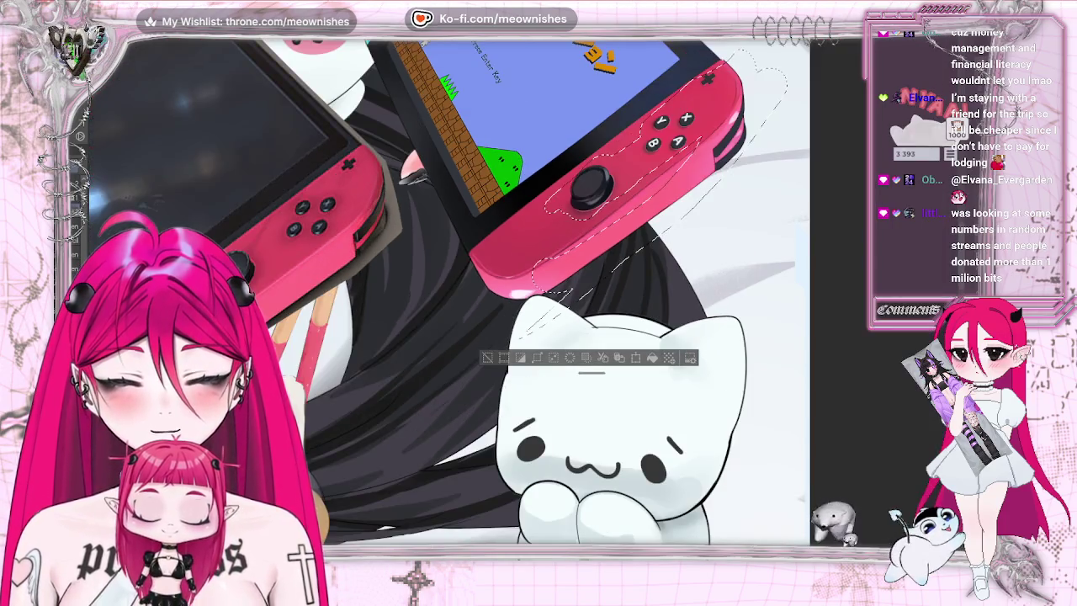
{"action": "scroll", "coordinate": [517, 286], "scroll_direction": "up", "scroll_amount": 2}
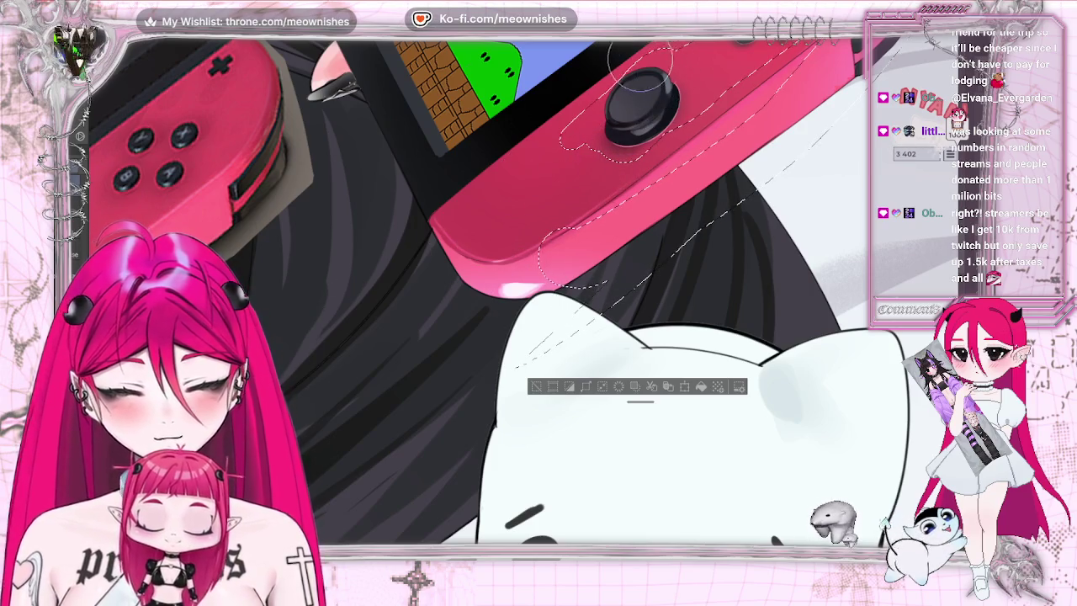
{"action": "scroll", "coordinate": [505, 294], "scroll_direction": "down", "scroll_amount": 2}
{"action": "scroll", "coordinate": [505, 294], "scroll_direction": "down", "scroll_amount": 1}
{"action": "scroll", "coordinate": [504, 295], "scroll_direction": "up", "scroll_amount": 1}
{"action": "scroll", "coordinate": [505, 294], "scroll_direction": "up", "scroll_amount": 1}
{"action": "scroll", "coordinate": [522, 303], "scroll_direction": "up", "scroll_amount": 1}
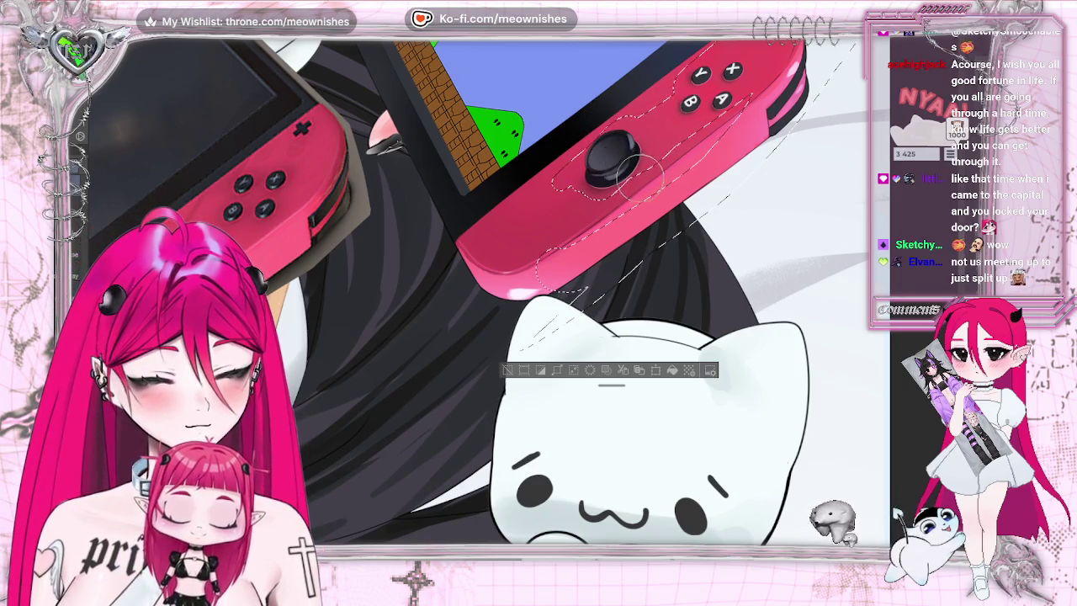
Zoom around the black analogue stick and pink Joy-Con edge to inspect the gloss.
{"action": "scroll", "coordinate": [529, 309], "scroll_direction": "down", "scroll_amount": 2}
{"action": "scroll", "coordinate": [442, 290], "scroll_direction": "down", "scroll_amount": 2}
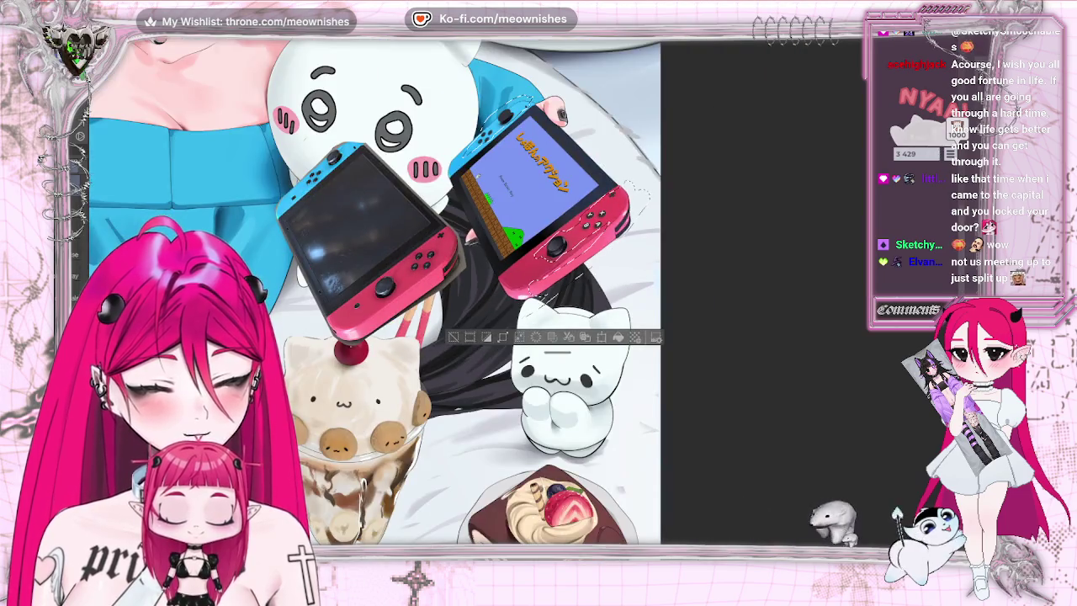
{"action": "scroll", "coordinate": [525, 292], "scroll_direction": "up", "scroll_amount": 2}
{"action": "scroll", "coordinate": [525, 291], "scroll_direction": "up", "scroll_amount": 2}
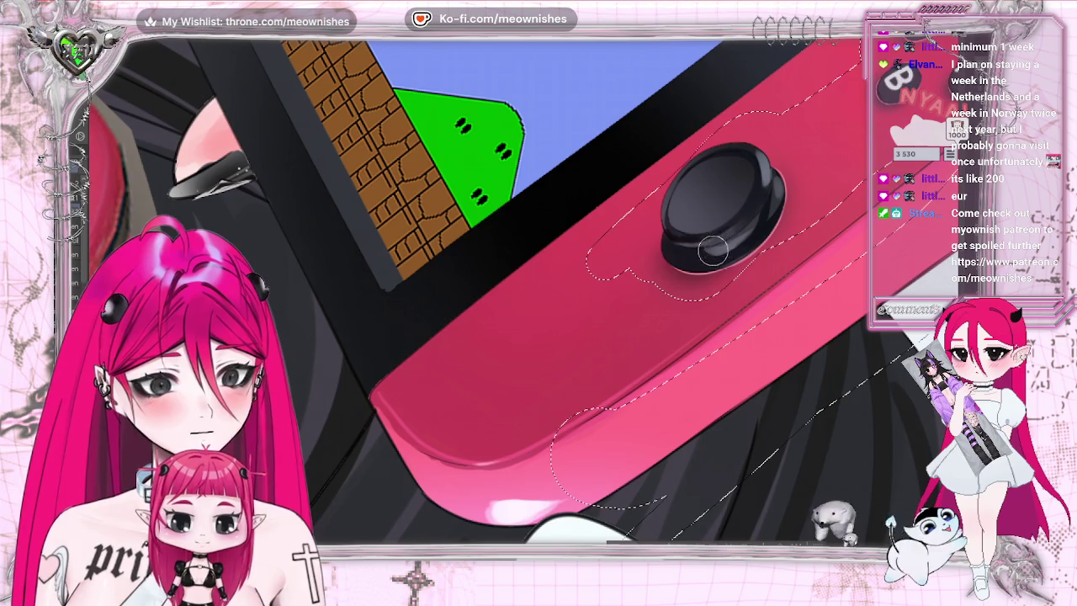
Zoom and pan across the red Joy-Con's pink-shaded joystick and face buttons.
{"action": "scroll", "coordinate": [588, 459], "scroll_direction": "down", "scroll_amount": 5}
{"action": "scroll", "coordinate": [588, 458], "scroll_direction": "down", "scroll_amount": 3}
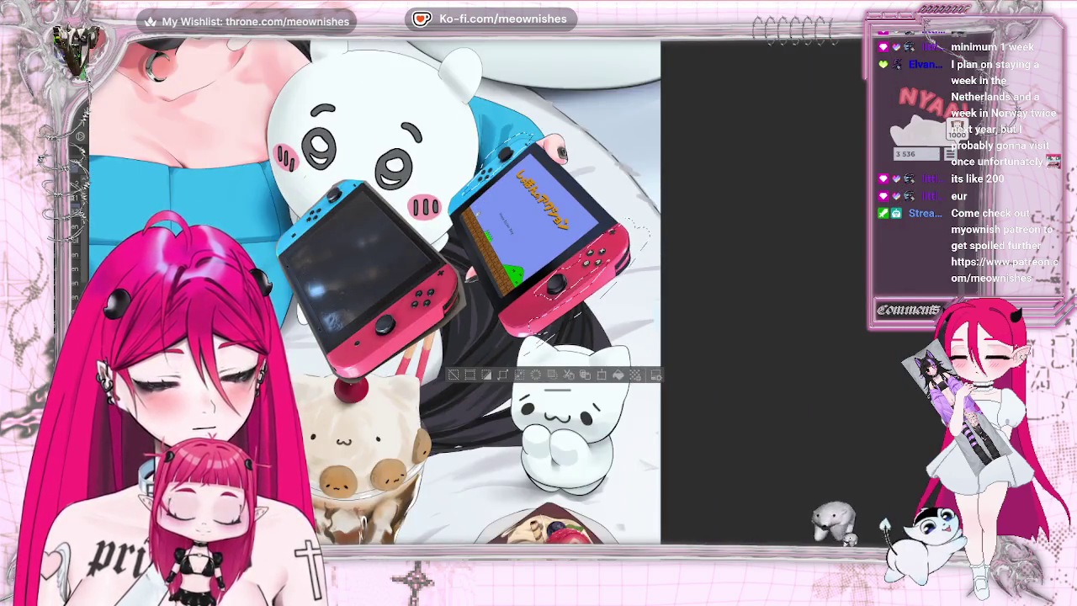
{"action": "scroll", "coordinate": [536, 286], "scroll_direction": "up", "scroll_amount": 3}
{"action": "scroll", "coordinate": [536, 286], "scroll_direction": "up", "scroll_amount": 3}
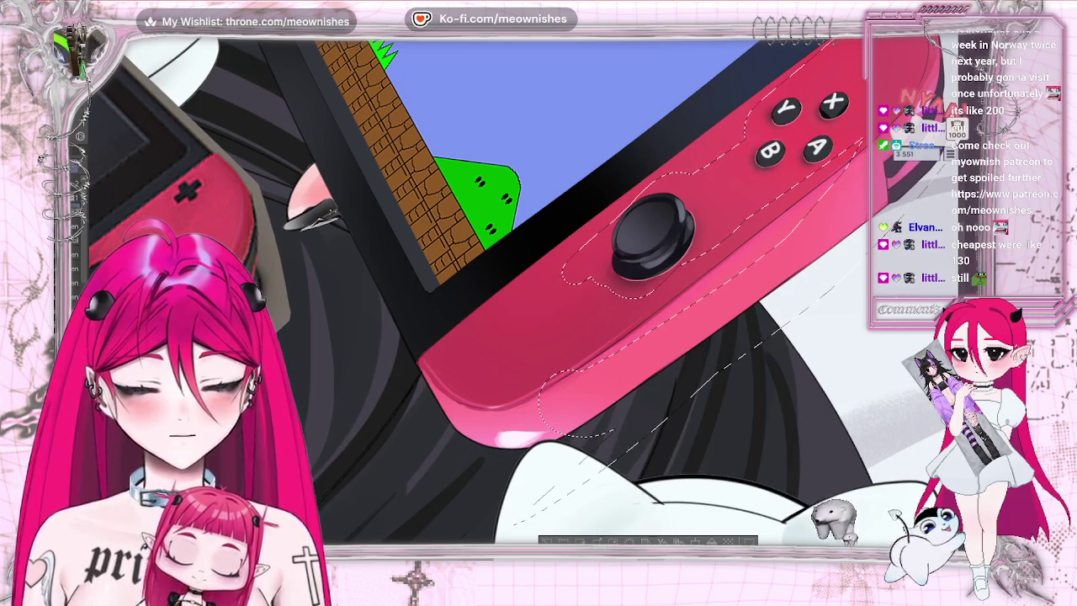
{"action": "scroll", "coordinate": [471, 286], "scroll_direction": "right", "scroll_amount": 5}
{"action": "scroll", "coordinate": [471, 286], "scroll_direction": "right", "scroll_amount": 1}
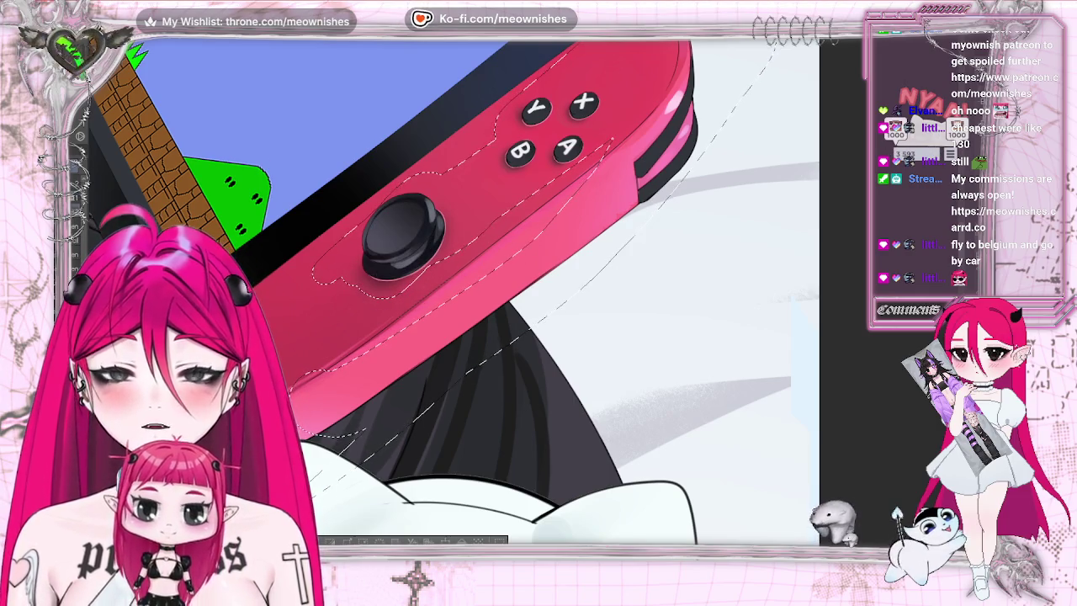
Zoom in closer on the red Joy-Con joystick to refine its highlights and shadows.
{"action": "key", "text": "ctrl+plus"}
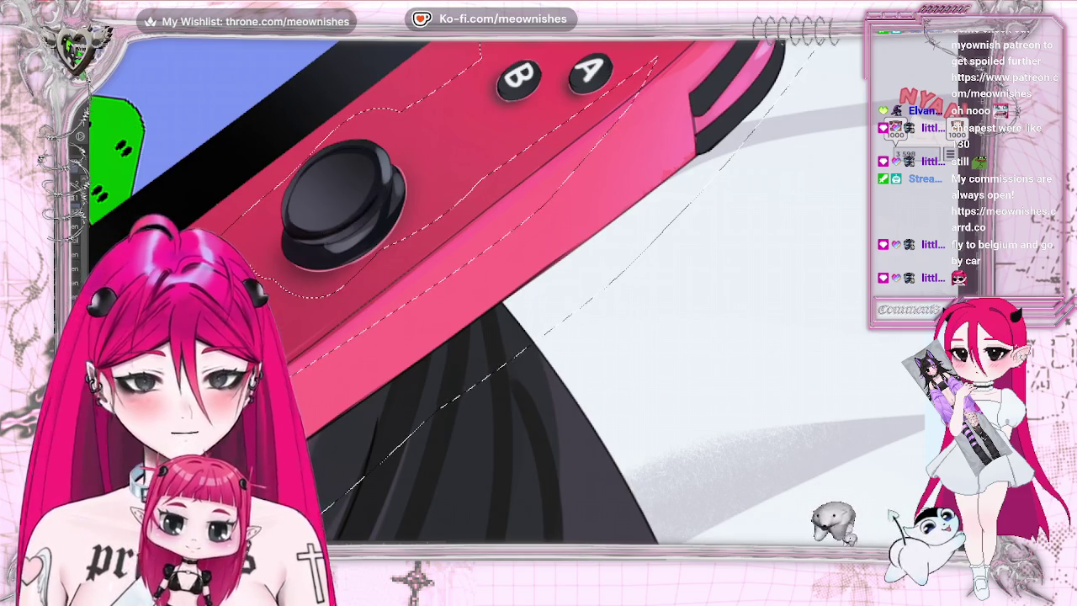
{"action": "scroll", "coordinate": [454, 286], "scroll_direction": "down", "scroll_amount": 3}
Zoom around the X, Y, A, B buttons and side rail while adding white highlights.
{"action": "scroll", "coordinate": [454, 286], "scroll_direction": "up", "scroll_amount": 2}
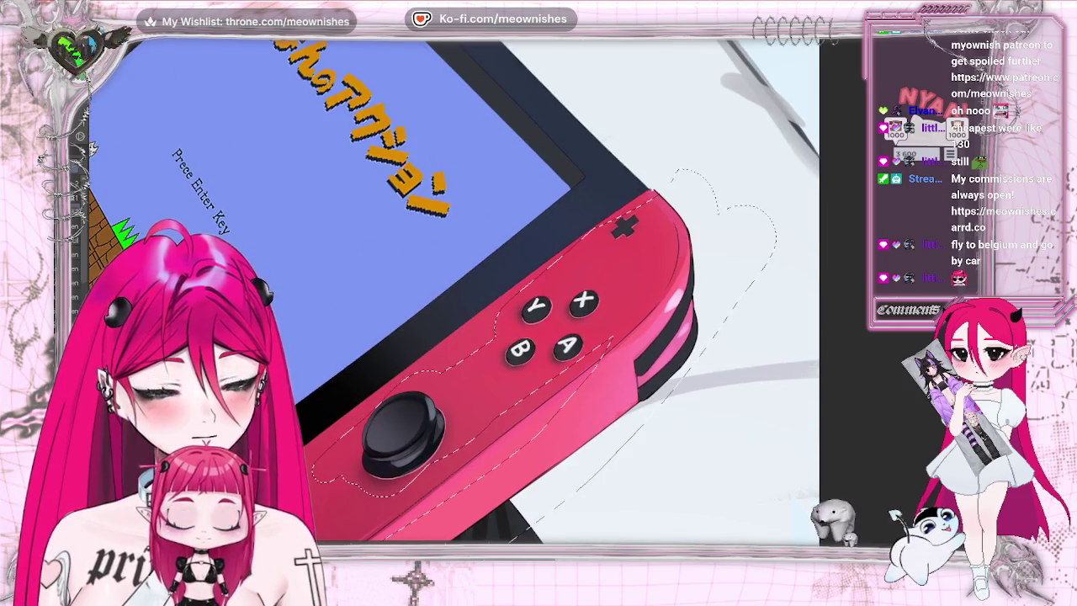
{"action": "scroll", "coordinate": [517, 304], "scroll_direction": "up", "scroll_amount": 2}
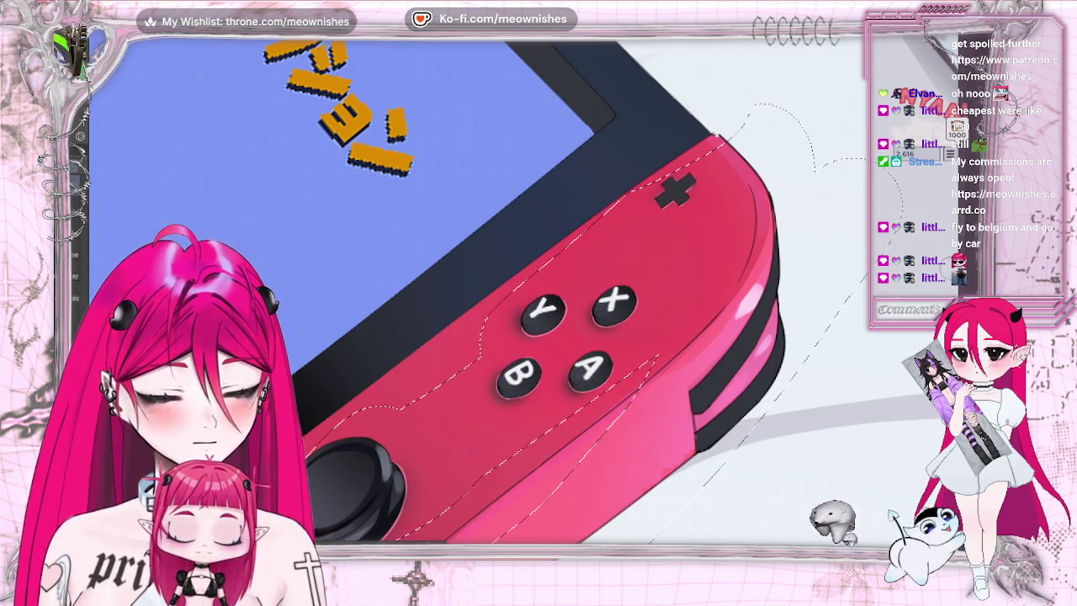
{"action": "scroll", "coordinate": [427, 213], "scroll_direction": "down", "scroll_amount": 3}
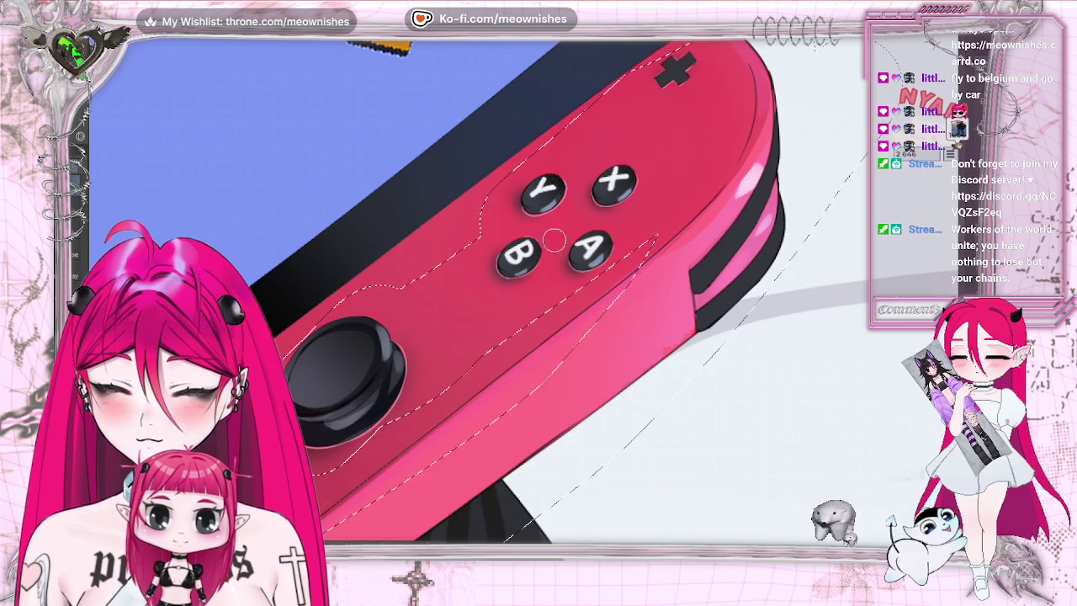
{"action": "scroll", "coordinate": [530, 290], "scroll_direction": "down", "scroll_amount": 3}
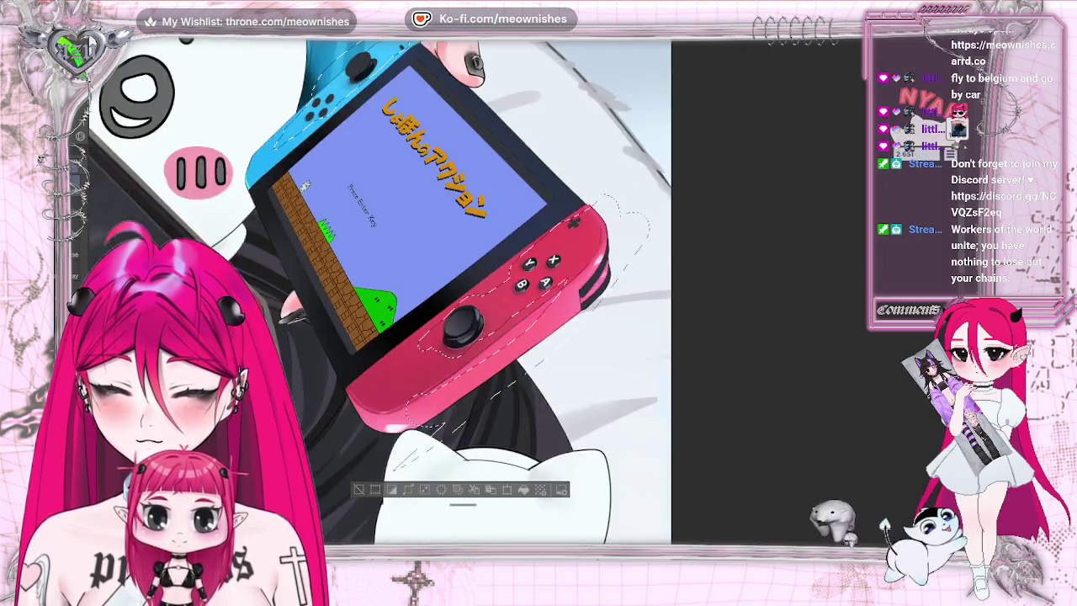
{"action": "scroll", "coordinate": [530, 291], "scroll_direction": "down", "scroll_amount": 2}
{"action": "scroll", "coordinate": [529, 290], "scroll_direction": "down", "scroll_amount": 3}
{"action": "scroll", "coordinate": [530, 290], "scroll_direction": "up", "scroll_amount": 3}
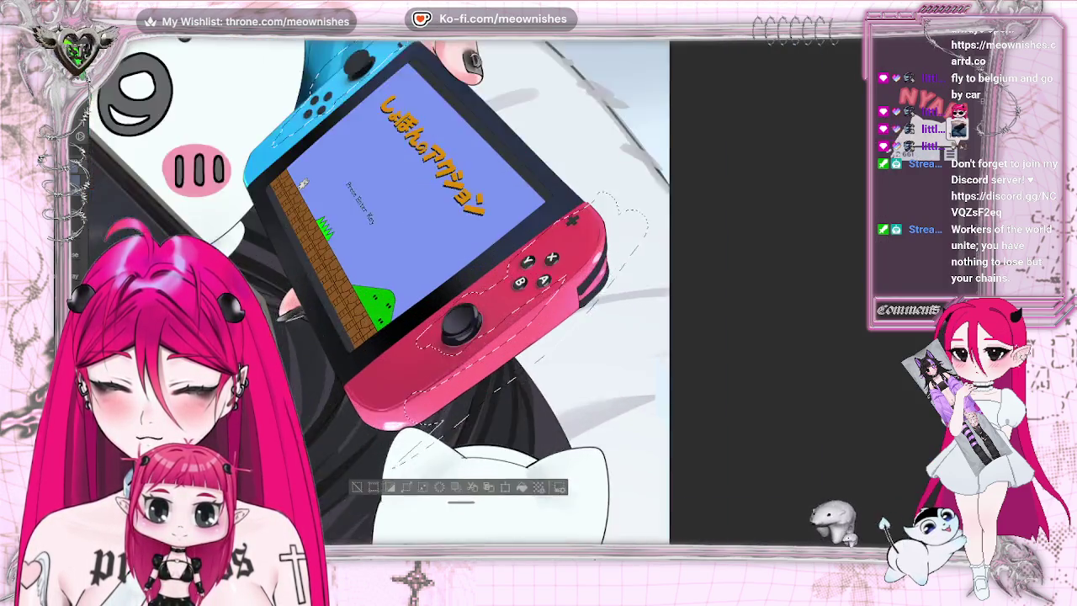
{"action": "scroll", "coordinate": [529, 290], "scroll_direction": "up", "scroll_amount": 3}
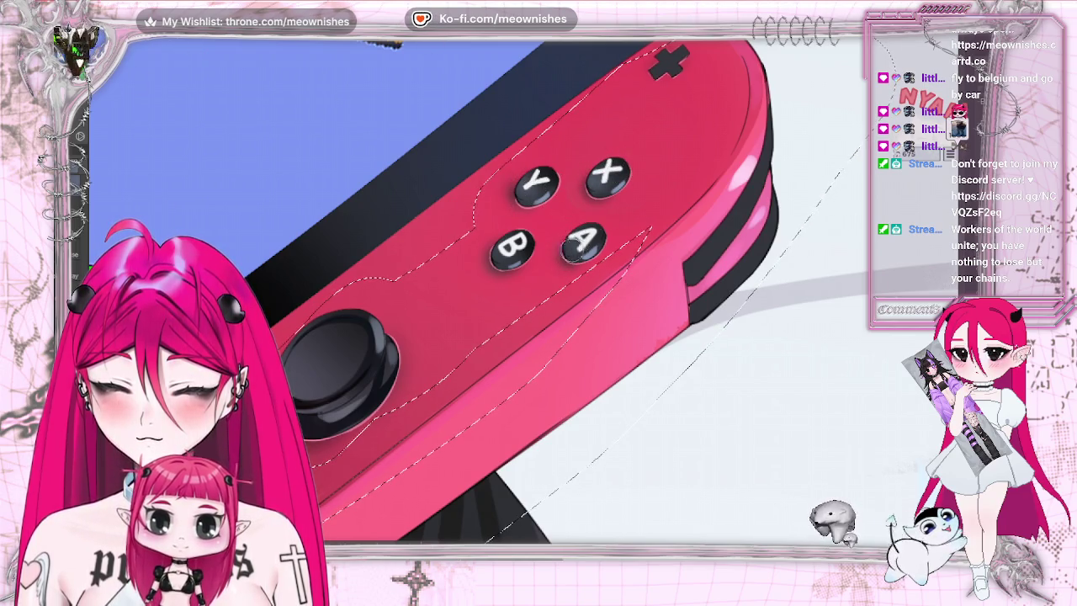
{"action": "key", "text": "ctrl+d"}
{"action": "scroll", "coordinate": [471, 286], "scroll_direction": "down", "scroll_amount": 5}
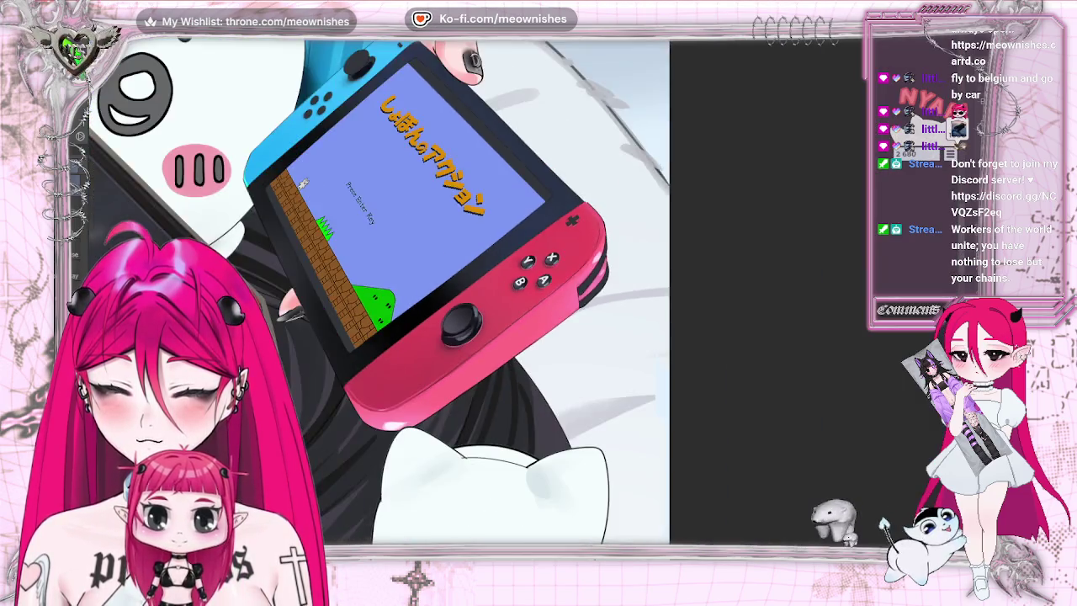
{"action": "scroll", "coordinate": [471, 286], "scroll_direction": "up", "scroll_amount": 6}
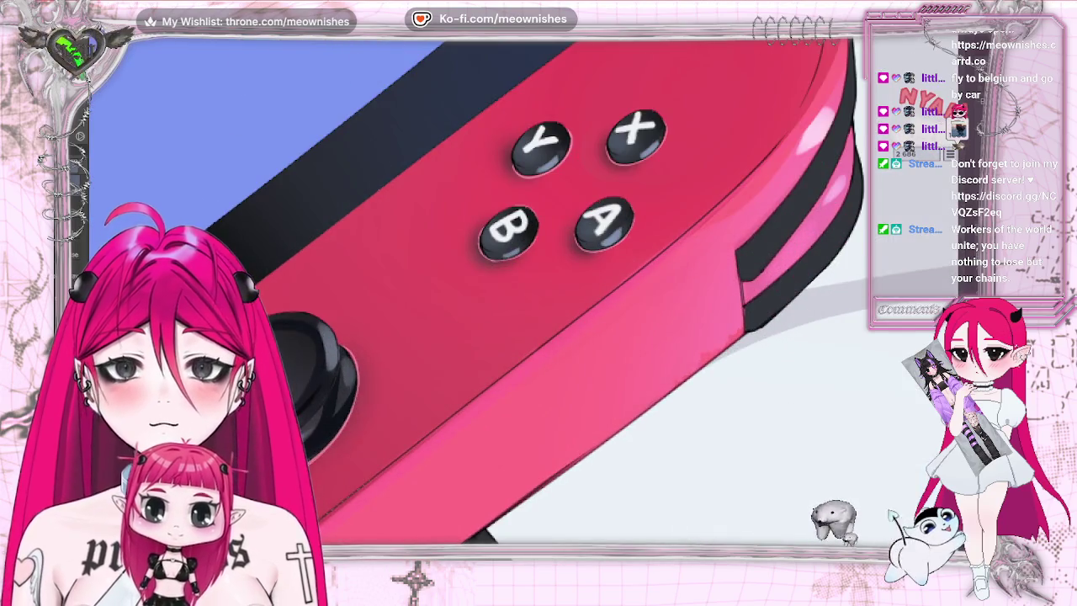
{"action": "key", "text": "ctrl+shift+d"}
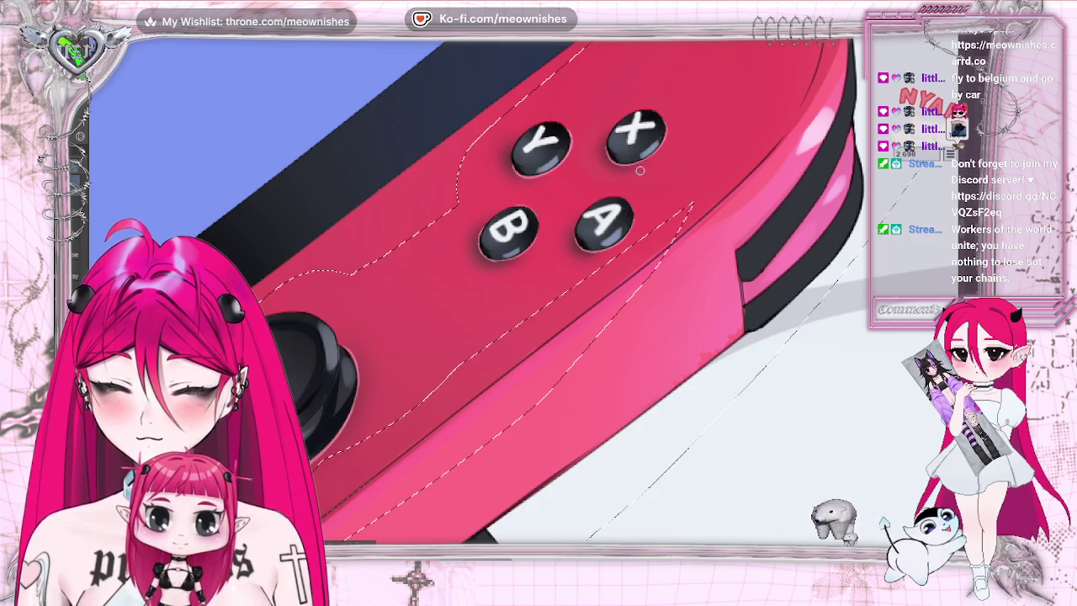
{"action": "scroll", "coordinate": [639, 169], "scroll_direction": "down", "scroll_amount": 5}
{"action": "scroll", "coordinate": [639, 170], "scroll_direction": "up", "scroll_amount": 5}
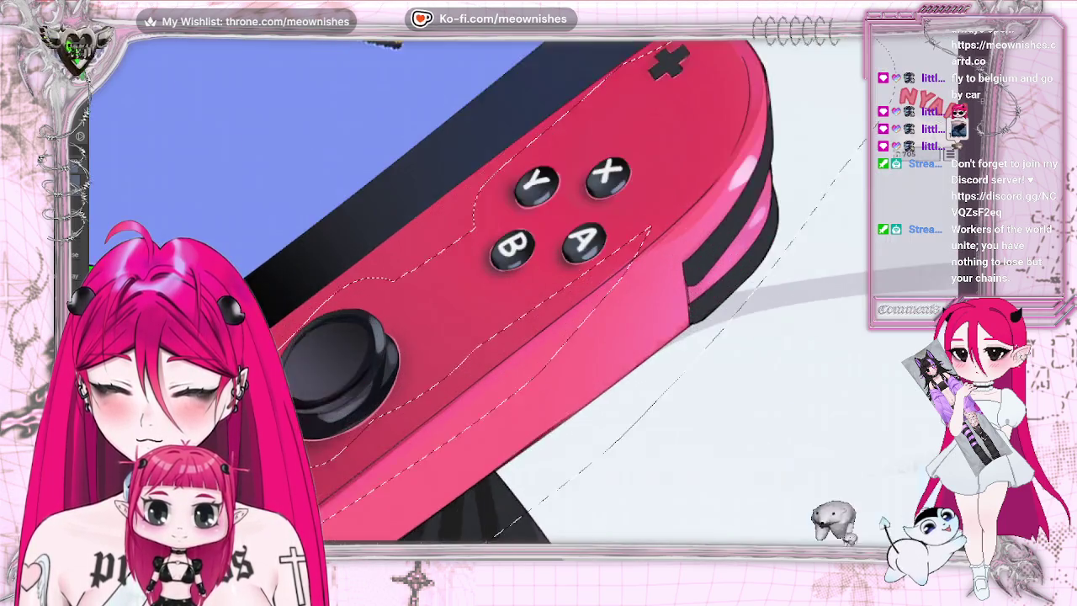
{"action": "scroll", "coordinate": [517, 324], "scroll_direction": "up", "scroll_amount": 1}
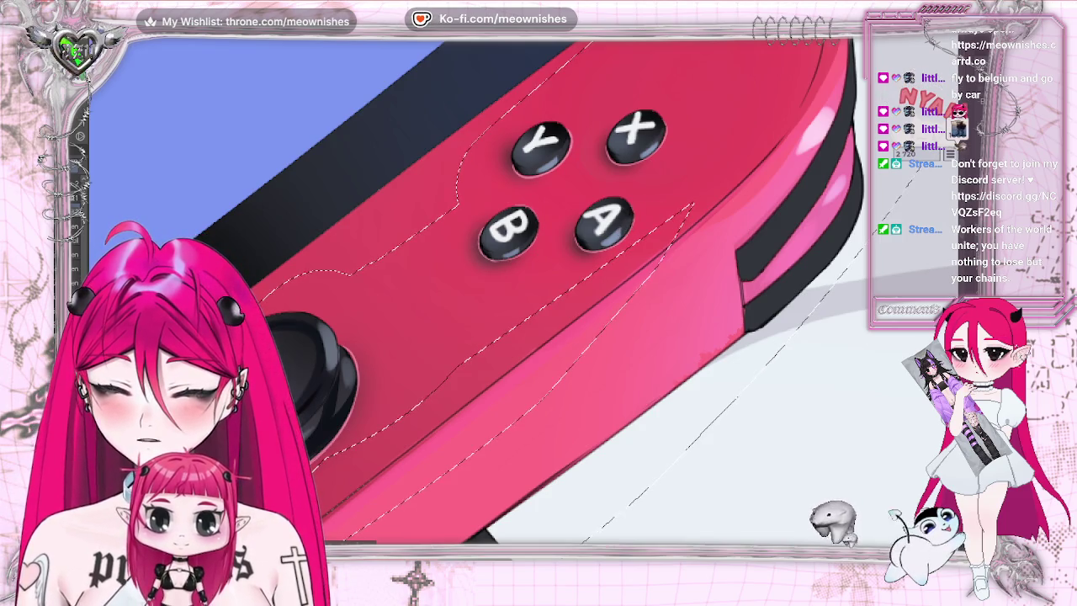
{"action": "key", "text": "ctrl+minus"}
{"action": "key", "text": "ctrl+minus"}
{"action": "key", "text": "ctrl+minus"}
{"action": "key", "text": "ctrl+minus"}
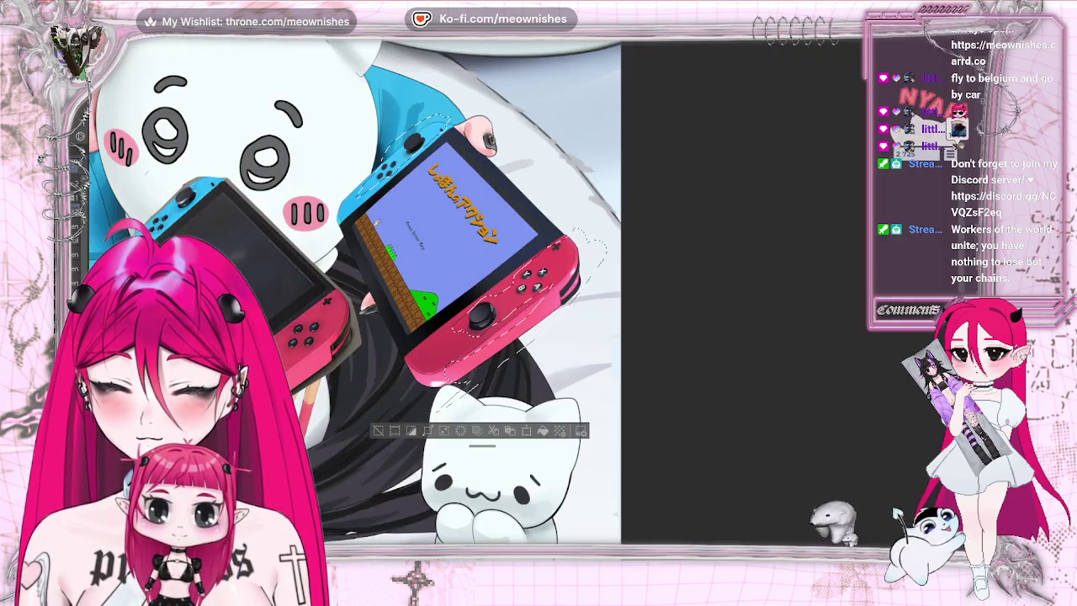
{"action": "key", "text": "ctrl+plus"}
{"action": "key", "text": "ctrl+plus"}
{"action": "key", "text": "ctrl+minus"}
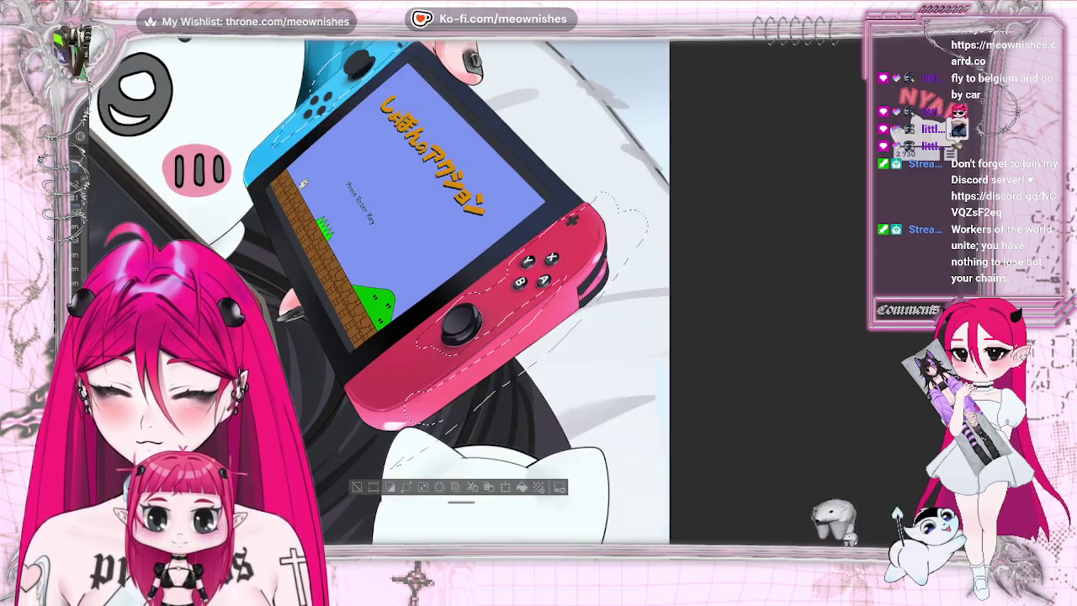
{"action": "key", "text": "ctrl+plus"}
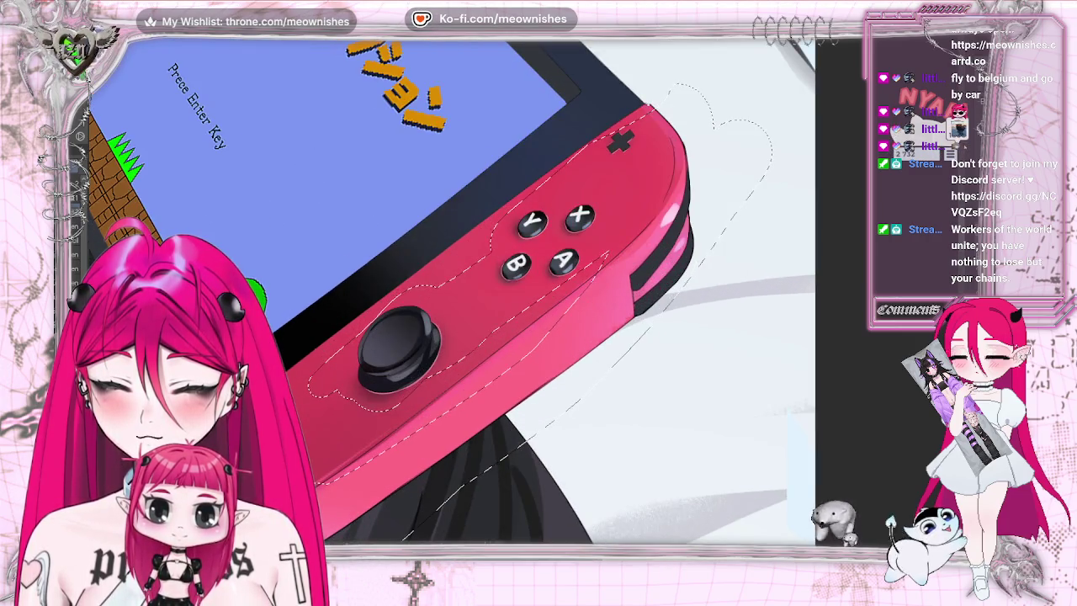
{"action": "key", "text": "ctrl+minus"}
{"action": "key", "text": "ctrl+plus"}
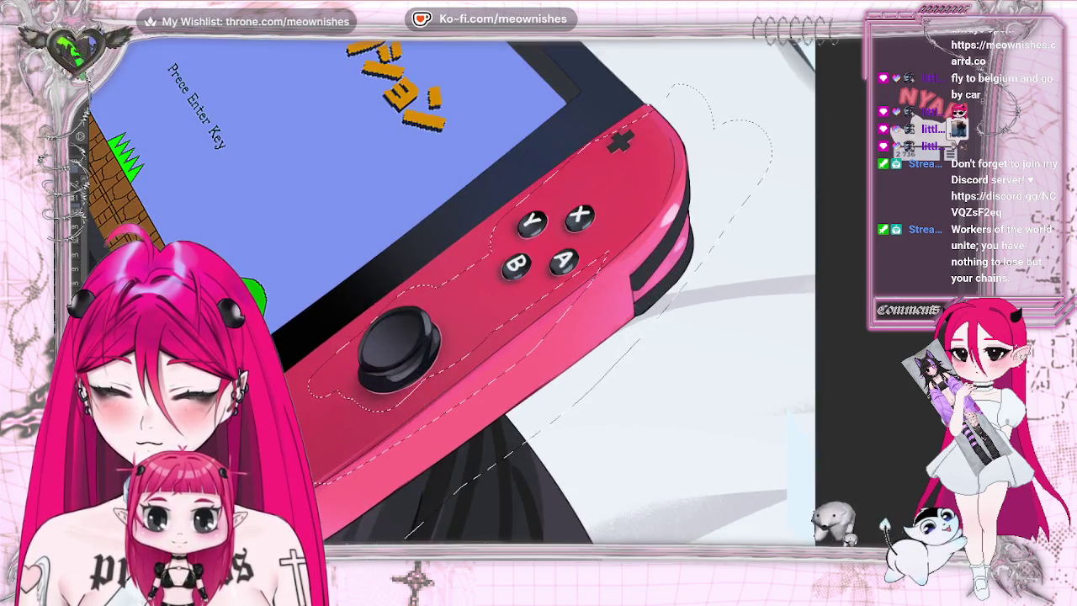
{"action": "key", "text": "ctrl+plus"}
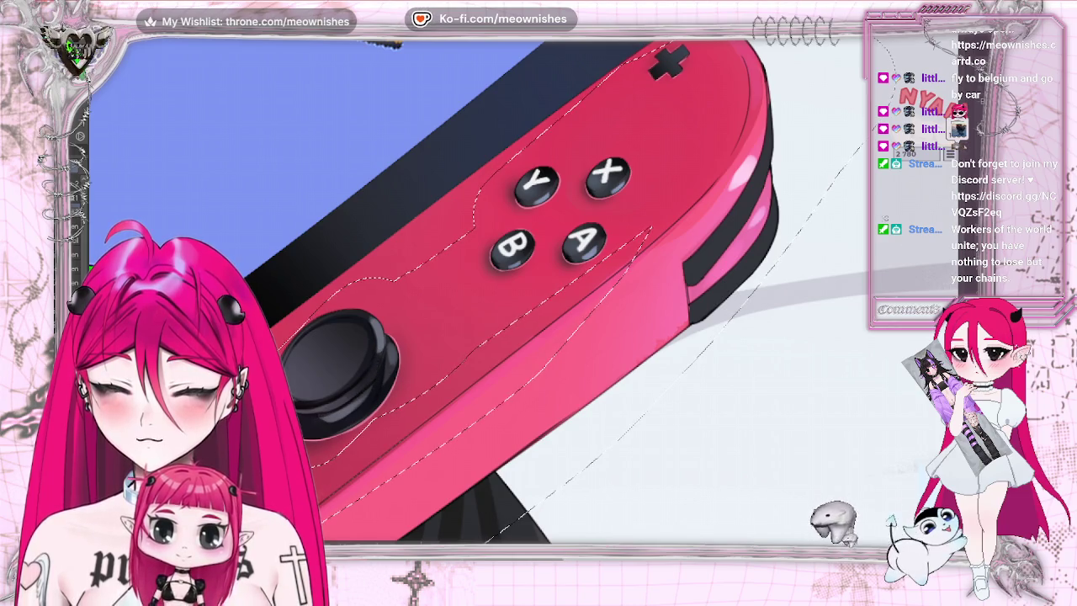
{"action": "scroll", "coordinate": [358, 435], "scroll_direction": "down", "scroll_amount": 3}
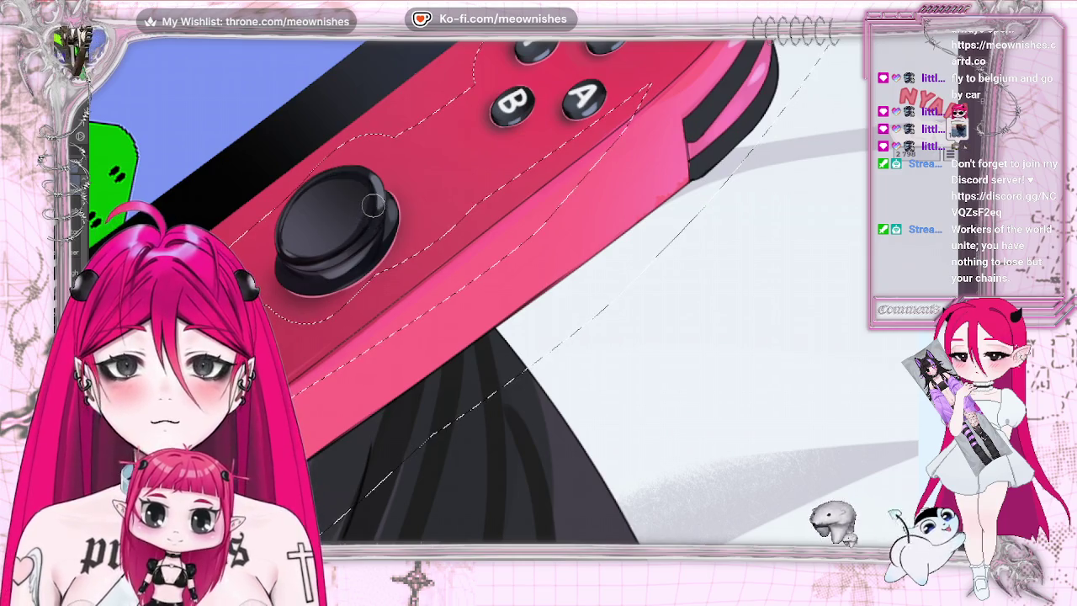
{"action": "scroll", "coordinate": [373, 205], "scroll_direction": "down", "scroll_amount": 3}
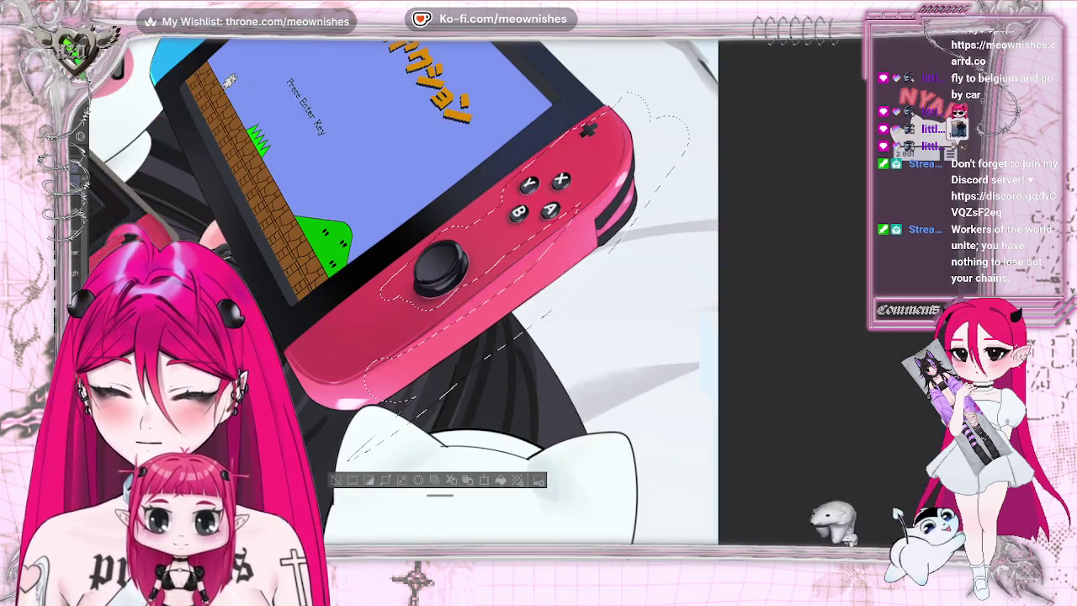
{"action": "scroll", "coordinate": [527, 306], "scroll_direction": "down", "scroll_amount": 2}
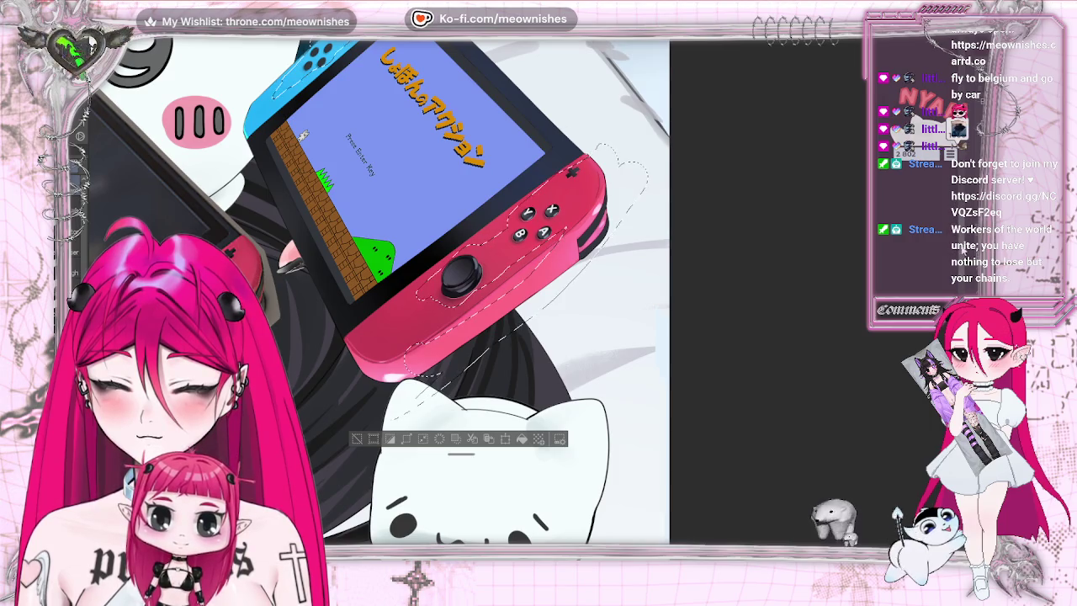
{"action": "scroll", "coordinate": [379, 290], "scroll_direction": "up", "scroll_amount": 3}
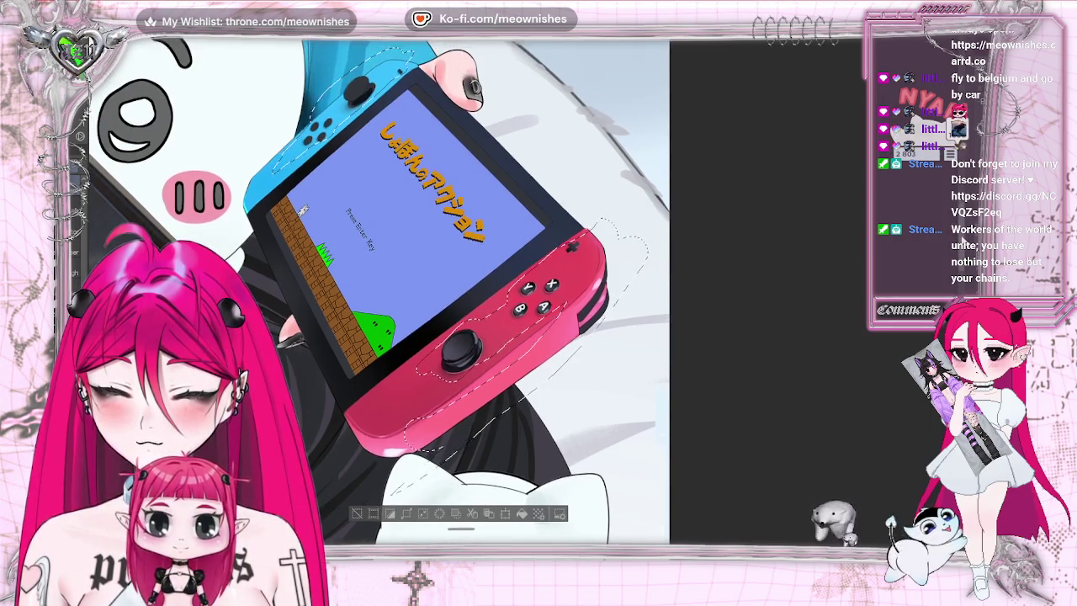
{"action": "scroll", "coordinate": [455, 290], "scroll_direction": "up", "scroll_amount": 1}
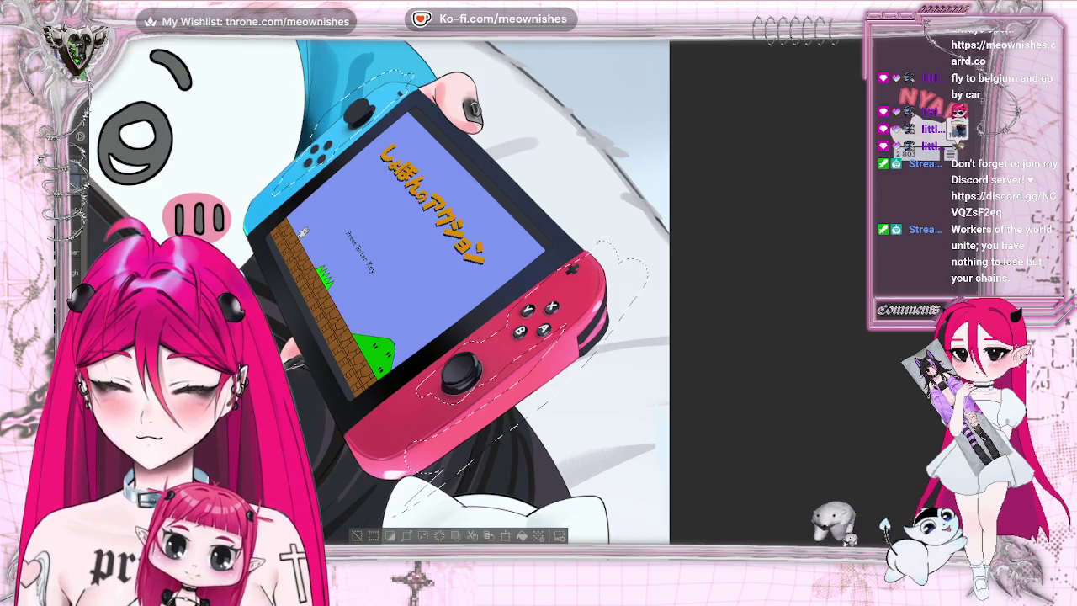
{"action": "scroll", "coordinate": [471, 290], "scroll_direction": "left", "scroll_amount": 5}
{"action": "scroll", "coordinate": [471, 291], "scroll_direction": "left", "scroll_amount": 2}
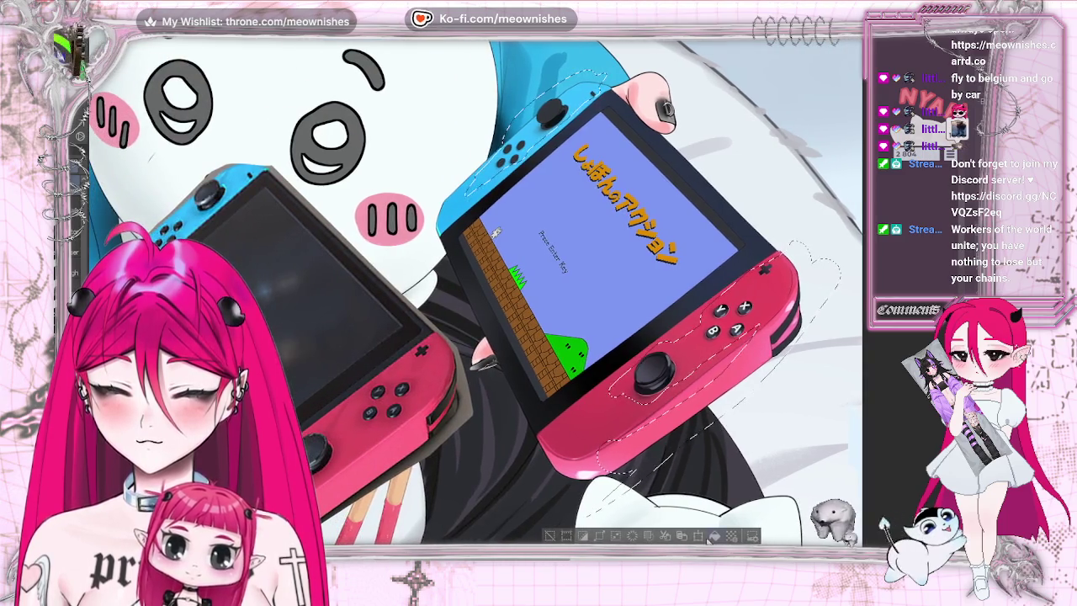
{"action": "scroll", "coordinate": [471, 290], "scroll_direction": "up", "scroll_amount": 3}
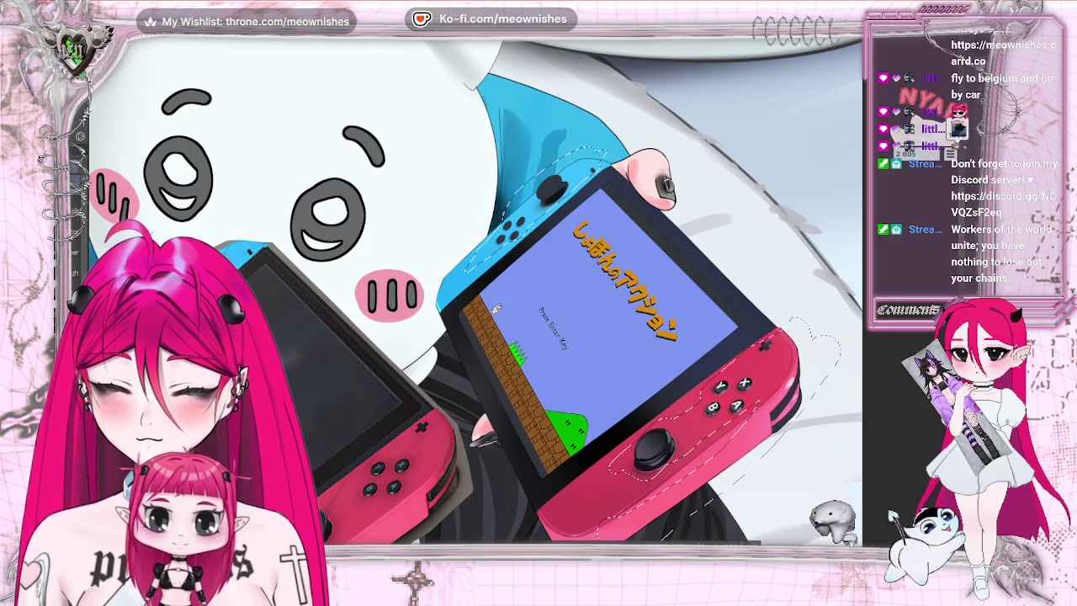
{"action": "scroll", "coordinate": [525, 307], "scroll_direction": "up", "scroll_amount": 1}
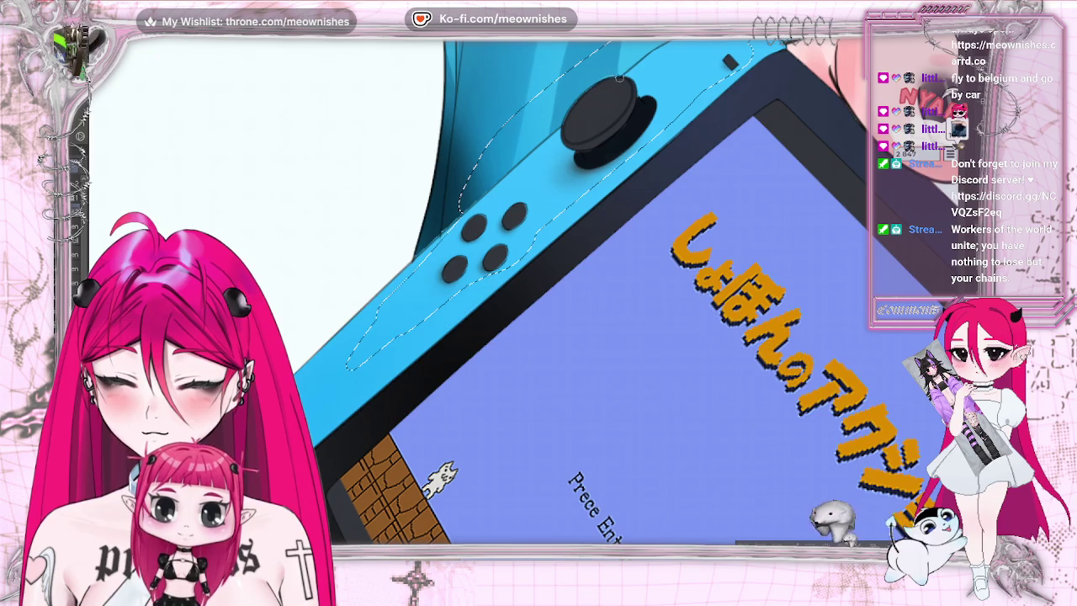
{"action": "scroll", "coordinate": [588, 286], "scroll_direction": "down", "scroll_amount": 5}
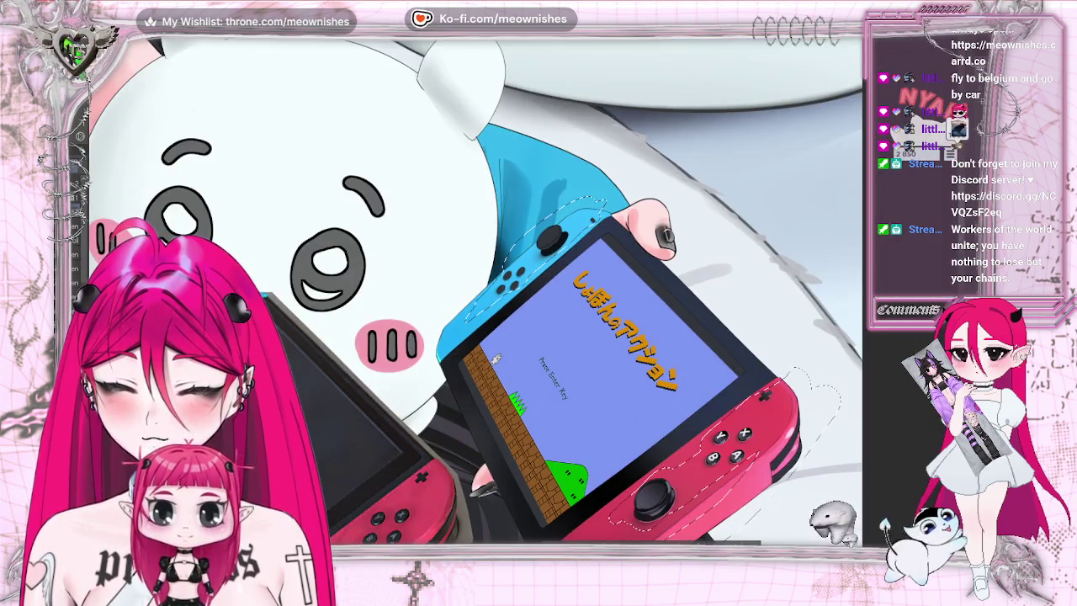
{"action": "scroll", "coordinate": [518, 301], "scroll_direction": "up", "scroll_amount": 5}
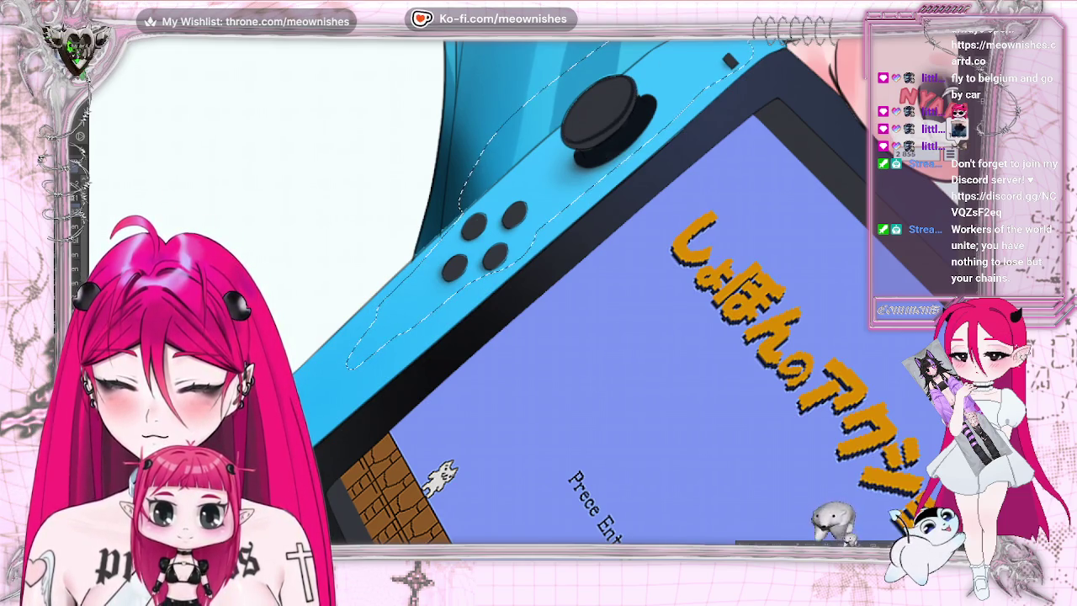
{"action": "scroll", "coordinate": [665, 66], "scroll_direction": "down", "scroll_amount": 5}
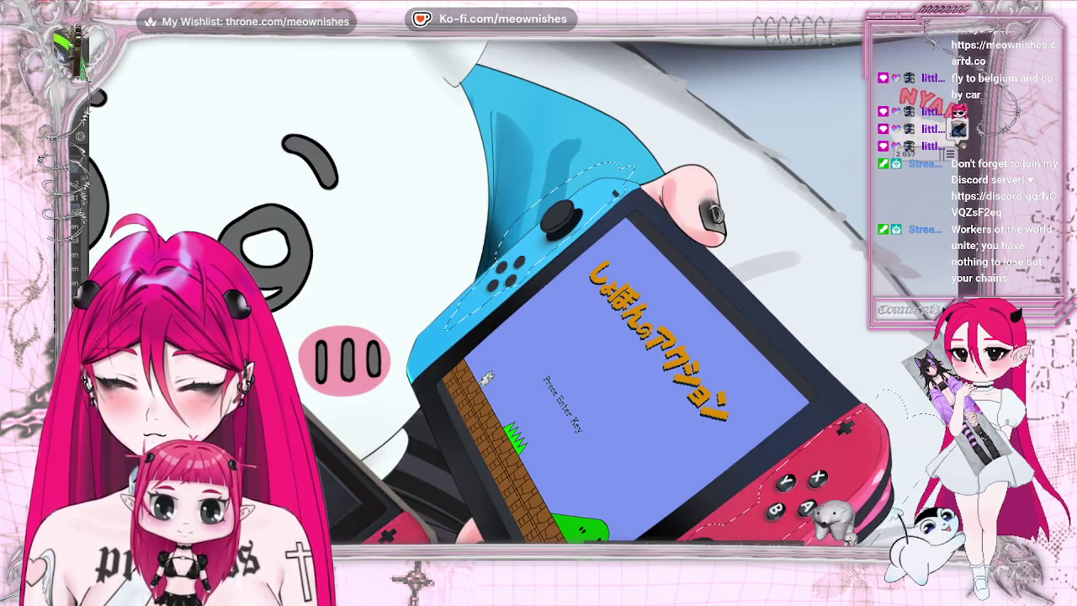
{"action": "scroll", "coordinate": [525, 299], "scroll_direction": "up", "scroll_amount": 2}
{"action": "scroll", "coordinate": [525, 299], "scroll_direction": "up", "scroll_amount": 3}
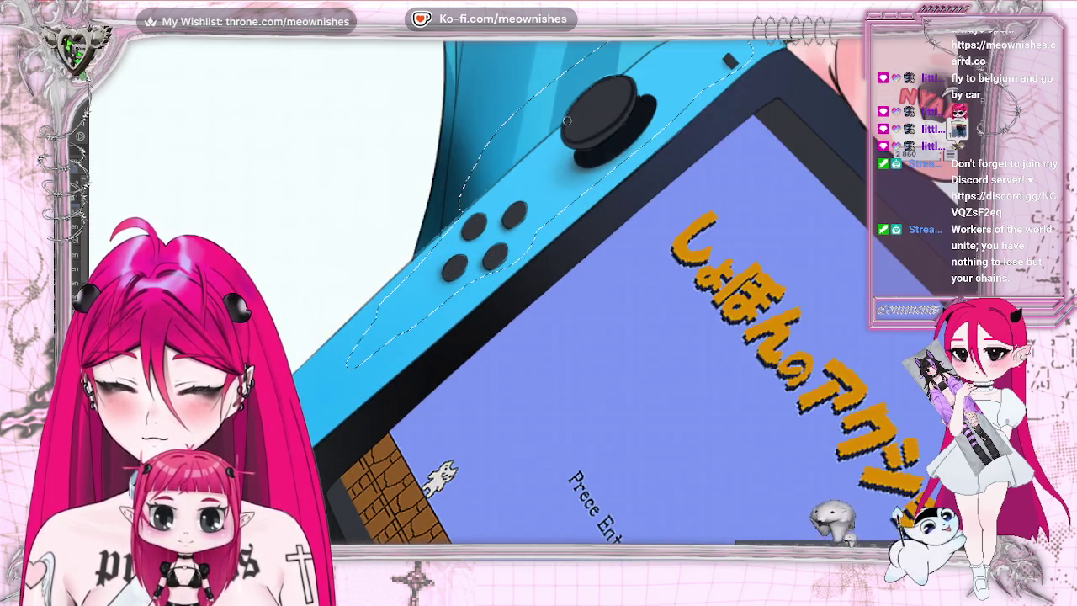
{"action": "scroll", "coordinate": [526, 294], "scroll_direction": "down", "scroll_amount": 5}
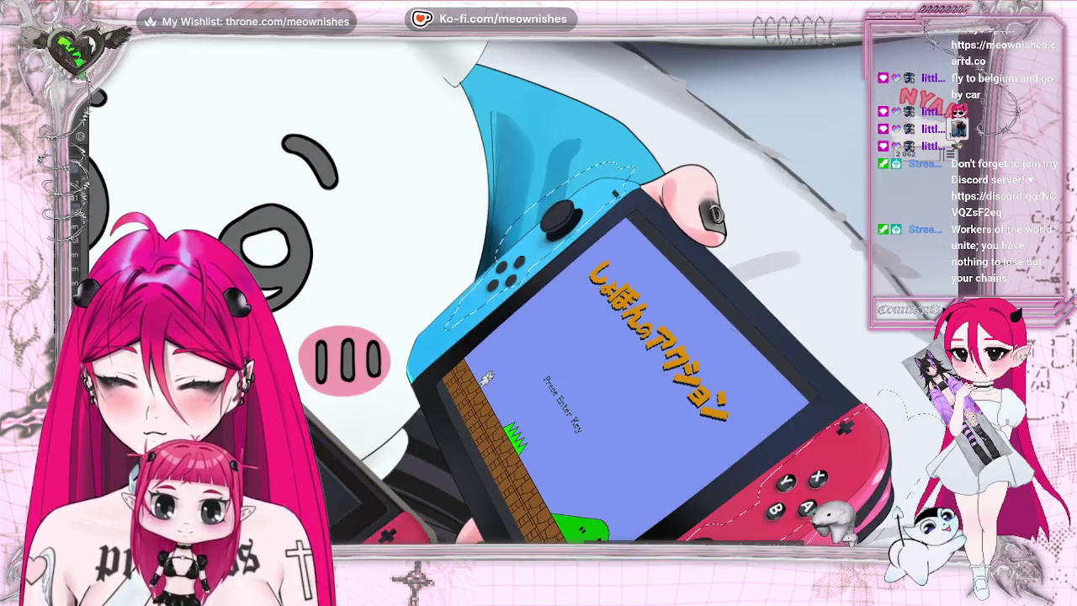
{"action": "scroll", "coordinate": [525, 294], "scroll_direction": "up", "scroll_amount": 2}
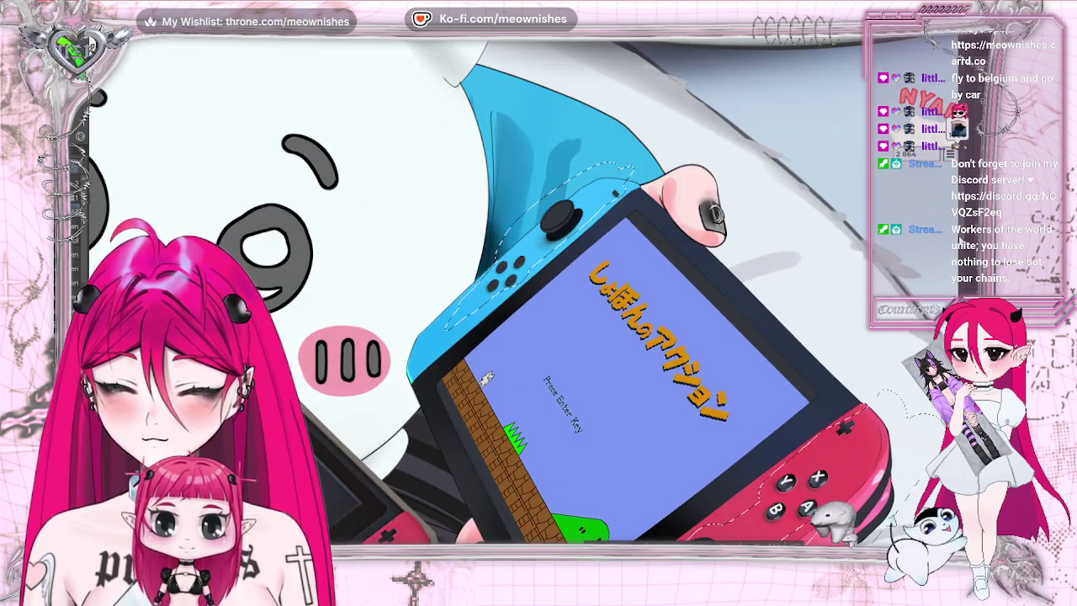
{"action": "scroll", "coordinate": [526, 294], "scroll_direction": "down", "scroll_amount": 2}
{"action": "scroll", "coordinate": [525, 294], "scroll_direction": "down", "scroll_amount": 2}
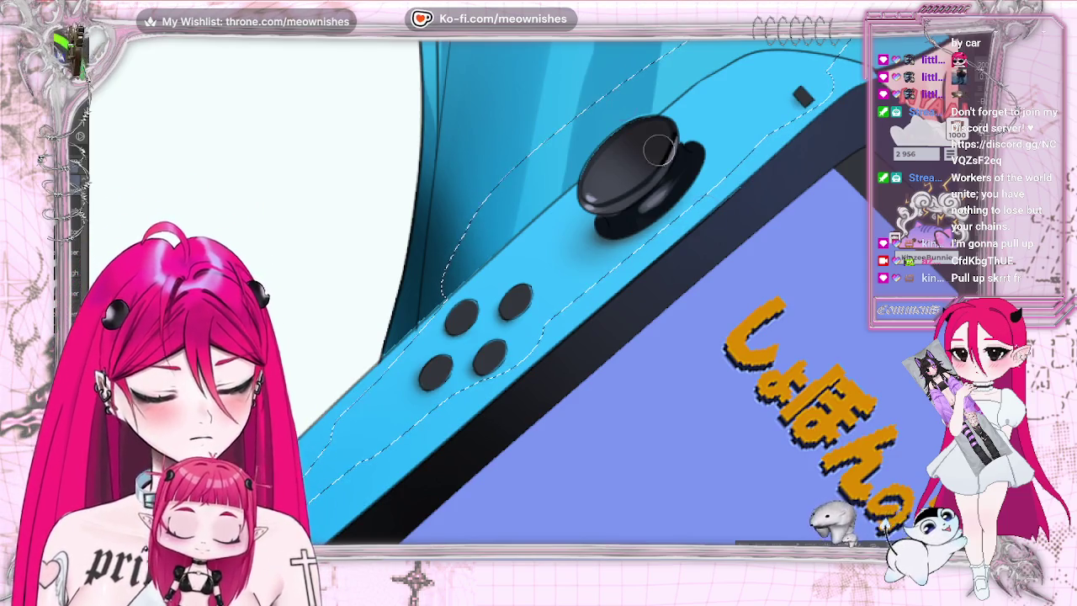
Rotate the view to touch up the blue Joy-Con stick, then fit the canvas to the window.
{"action": "left_click_drag", "start_coordinate": [683, 179], "coordinate": [640, 202]}
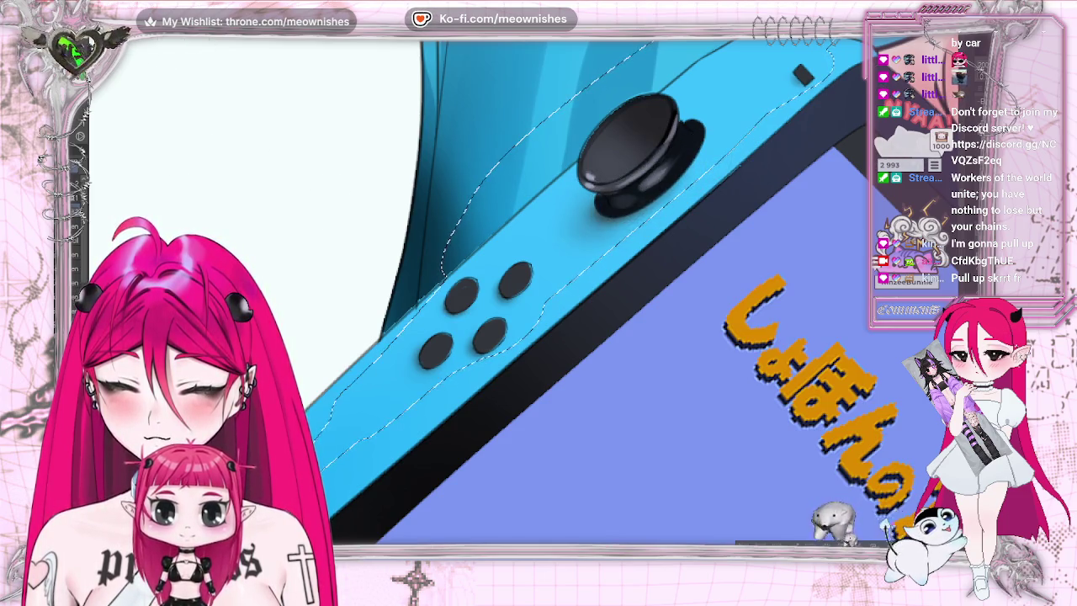
{"action": "key", "text": "ctrl+0"}
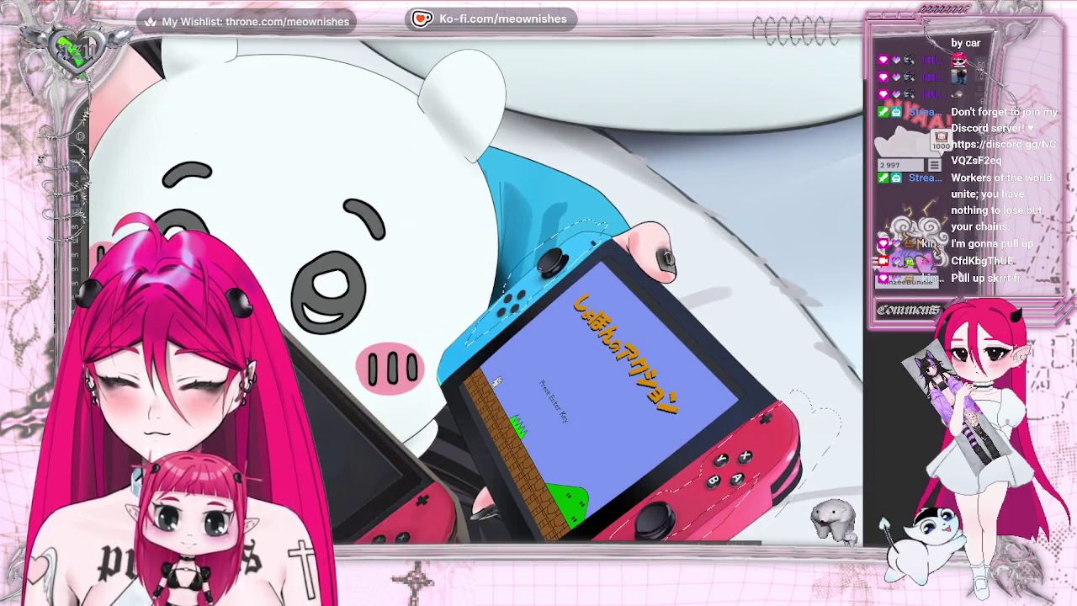
Zoom in on the blue Joy-Con's four buttons and analog stick for glossy shading.
{"action": "scroll", "coordinate": [475, 290], "scroll_direction": "down", "scroll_amount": 3}
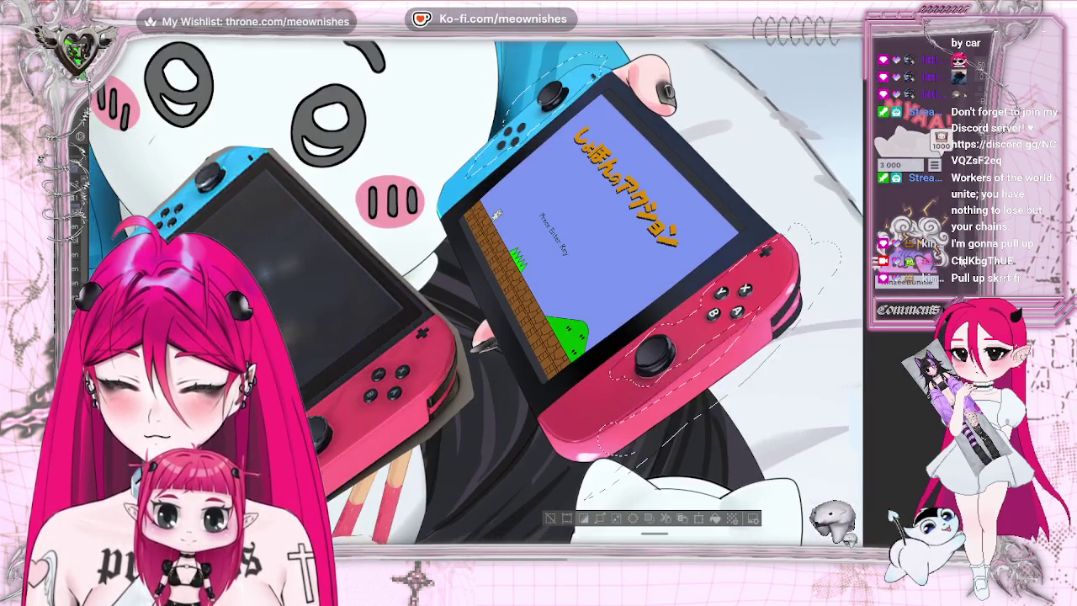
{"action": "scroll", "coordinate": [475, 290], "scroll_direction": "up", "scroll_amount": 3}
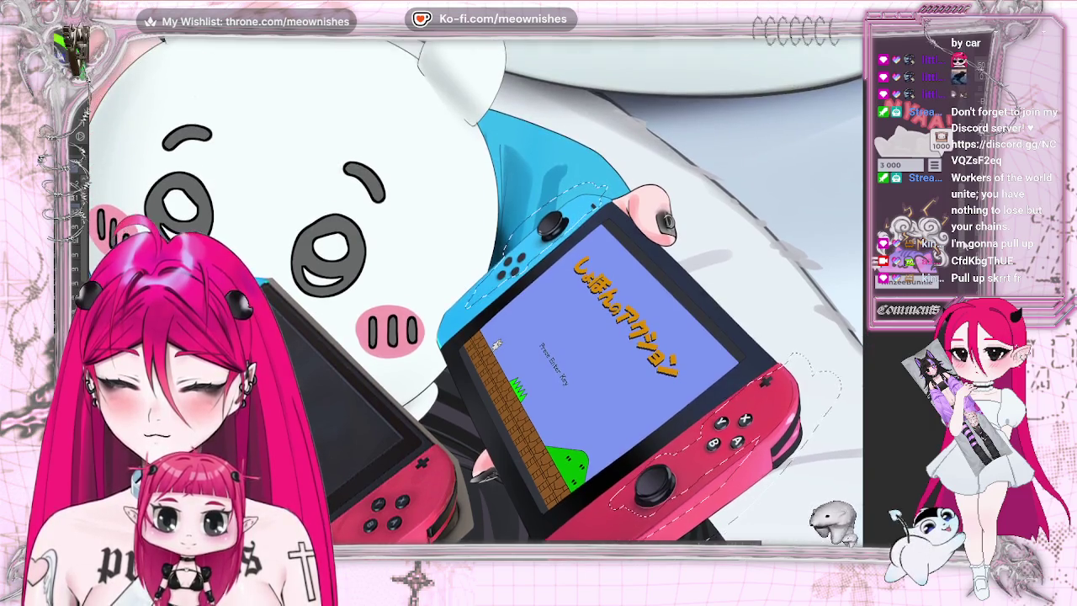
{"action": "scroll", "coordinate": [521, 227], "scroll_direction": "up", "scroll_amount": 5}
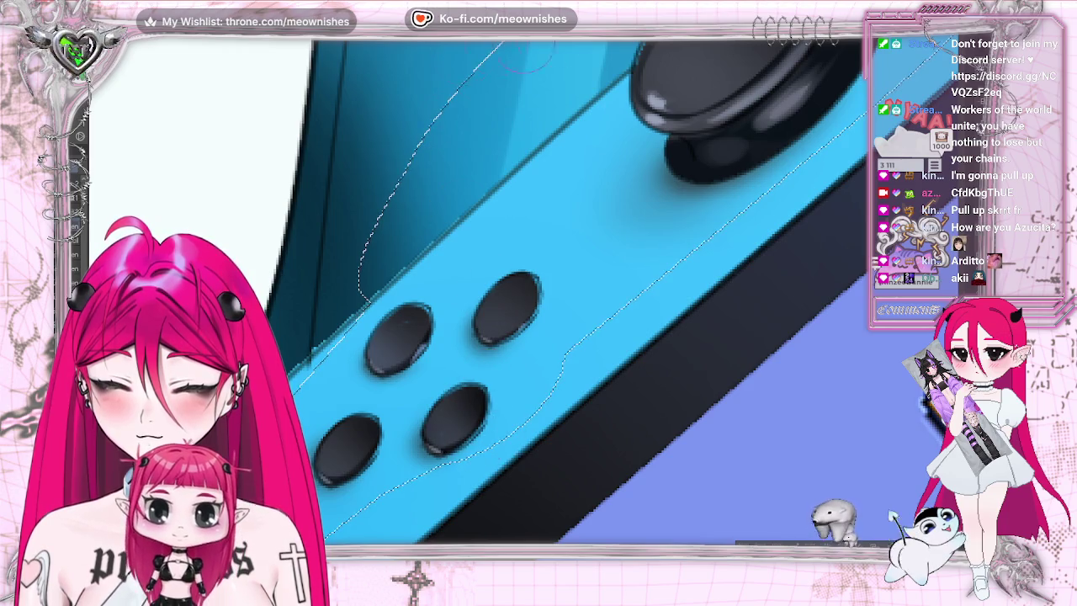
Review the blue Joy-Con up close, then deselect the selection around it.
{"action": "scroll", "coordinate": [479, 290], "scroll_direction": "down", "scroll_amount": 5}
{"action": "scroll", "coordinate": [480, 291], "scroll_direction": "up", "scroll_amount": 5}
{"action": "scroll", "coordinate": [479, 290], "scroll_direction": "up", "scroll_amount": 3}
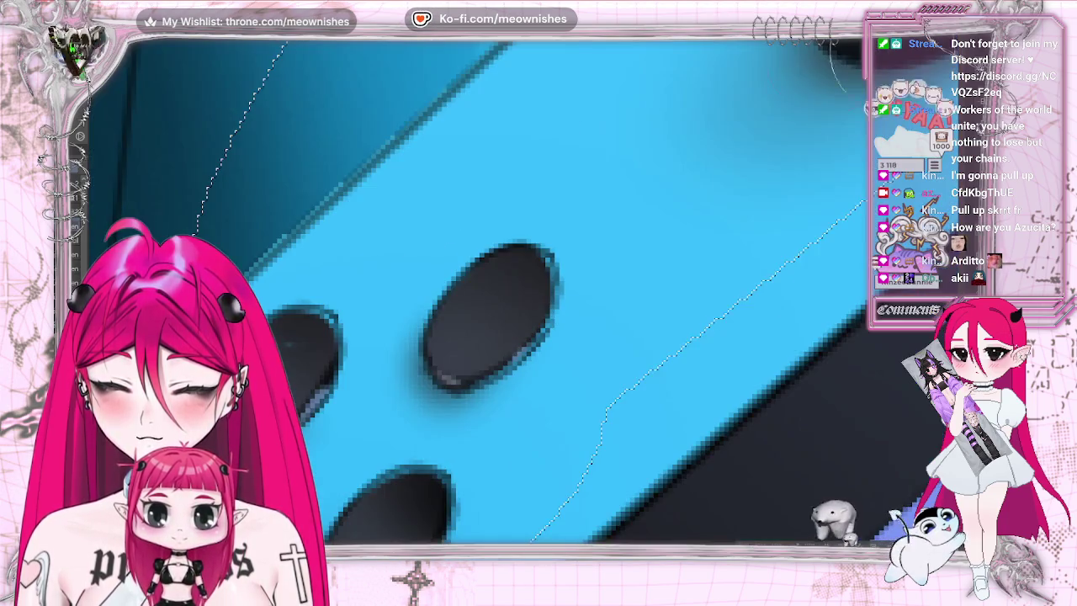
{"action": "scroll", "coordinate": [480, 337], "scroll_direction": "down", "scroll_amount": 3}
{"action": "scroll", "coordinate": [479, 337], "scroll_direction": "up", "scroll_amount": 1}
{"action": "scroll", "coordinate": [479, 337], "scroll_direction": "down", "scroll_amount": 1}
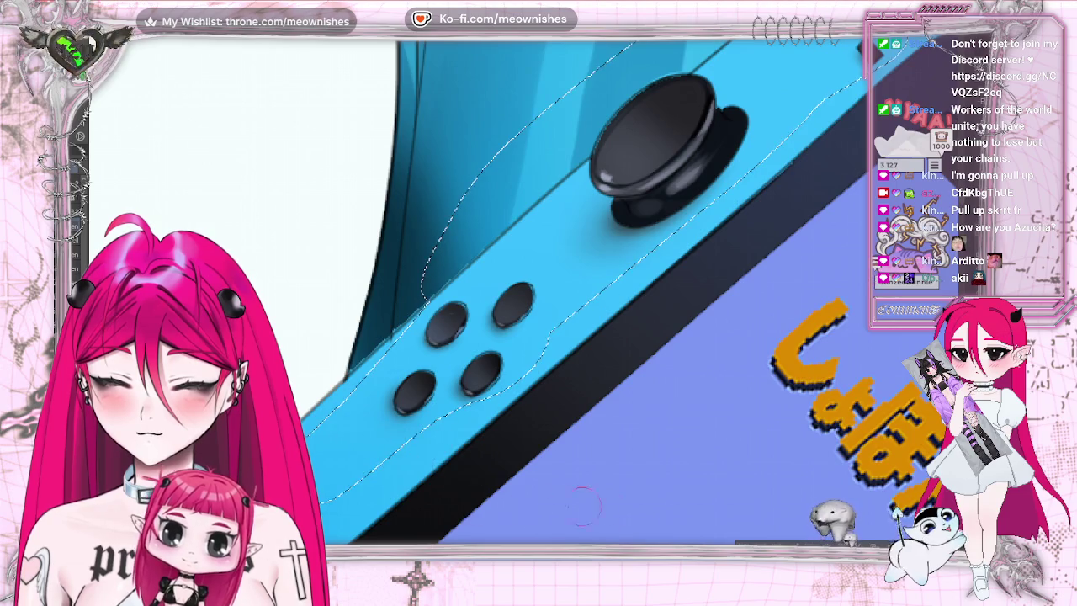
{"action": "key", "text": "ctrl+d"}
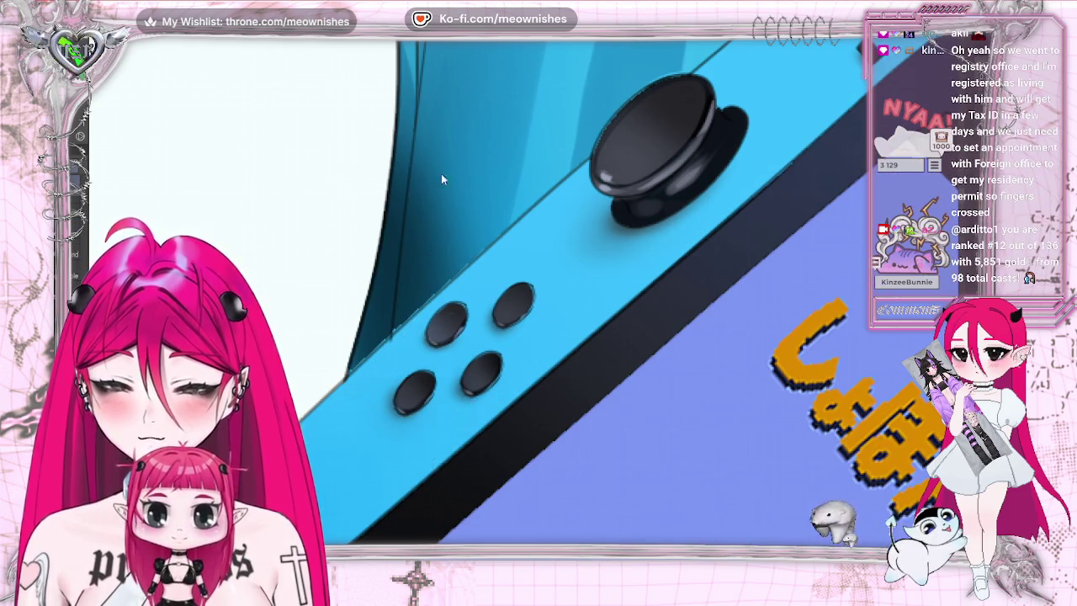
Toggle the dark teal shading on the blue Joy-Con body to compare.
{"action": "key", "text": "ctrl+z"}
{"action": "key", "text": "ctrl+z"}
{"action": "key", "text": "ctrl+z"}
{"action": "key", "text": "ctrl+z"}
{"action": "key", "text": "ctrl+z"}
{"action": "key", "text": "ctrl+z"}
{"action": "key", "text": "ctrl+z"}
{"action": "key", "text": "ctrl+z"}
{"action": "key", "text": "ctrl+y"}
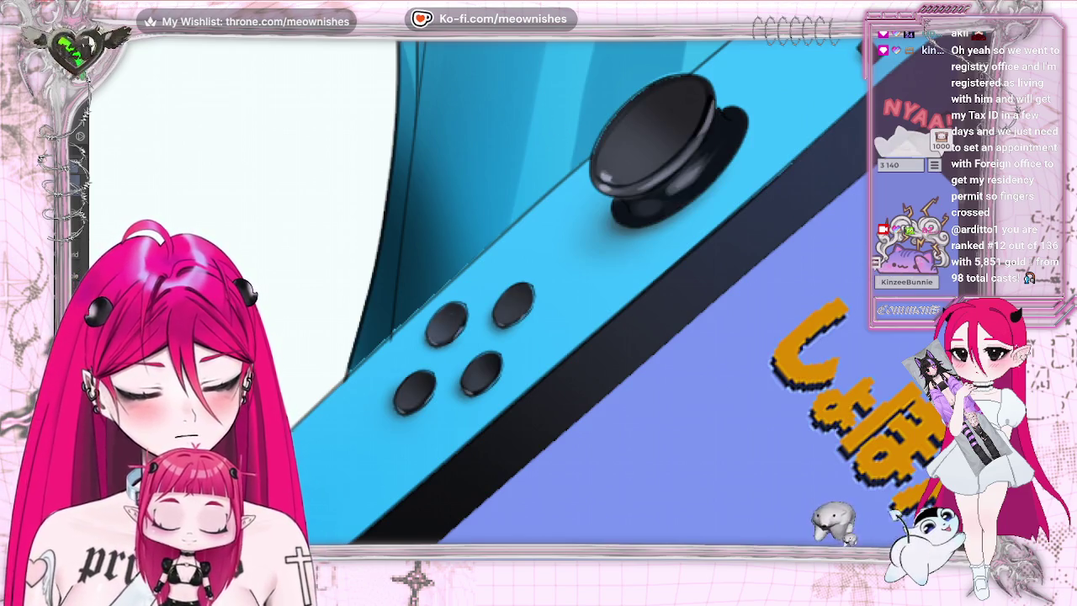
{"action": "key", "text": "ctrl+z"}
Compare the Switch with and without the pink fill, then bring up a Switch reference photo.
{"action": "key", "text": "ctrl+y"}
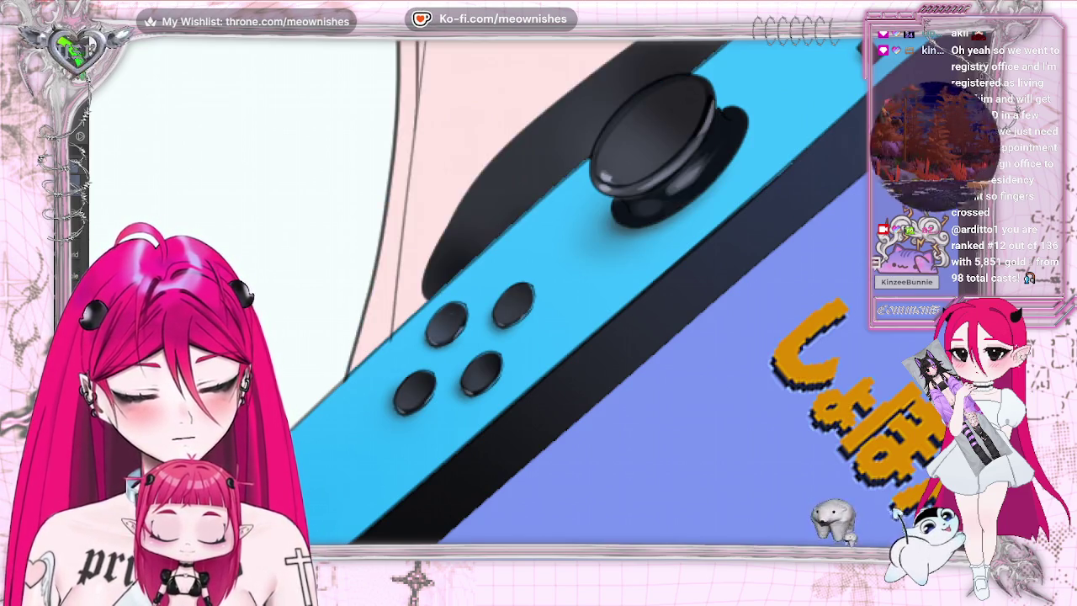
{"action": "key", "text": "ctrl+z"}
{"action": "key", "text": "ctrl+y"}
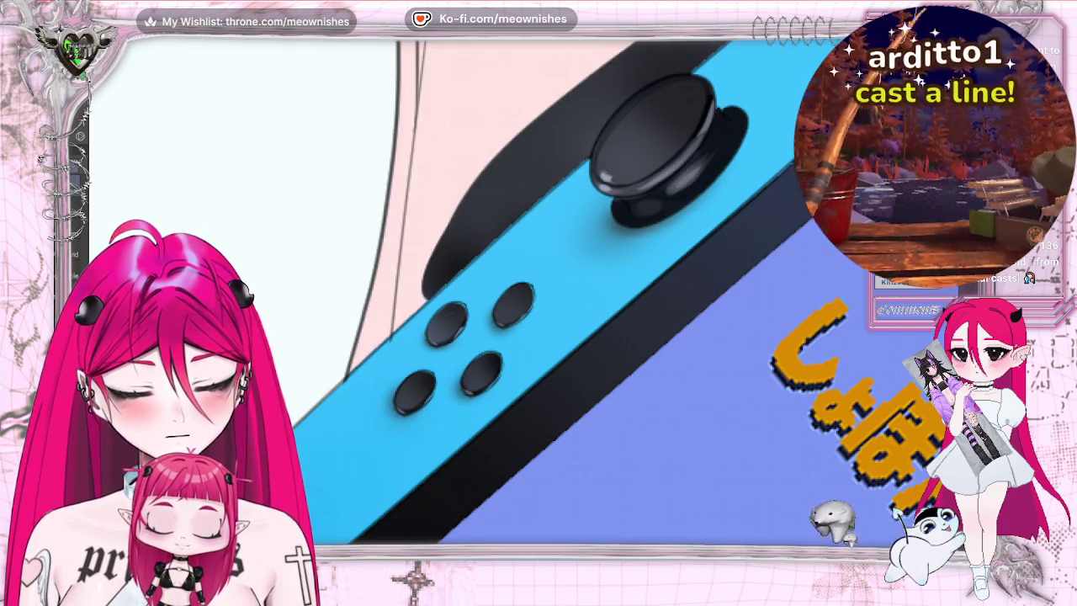
{"action": "key", "text": "ctrl+z"}
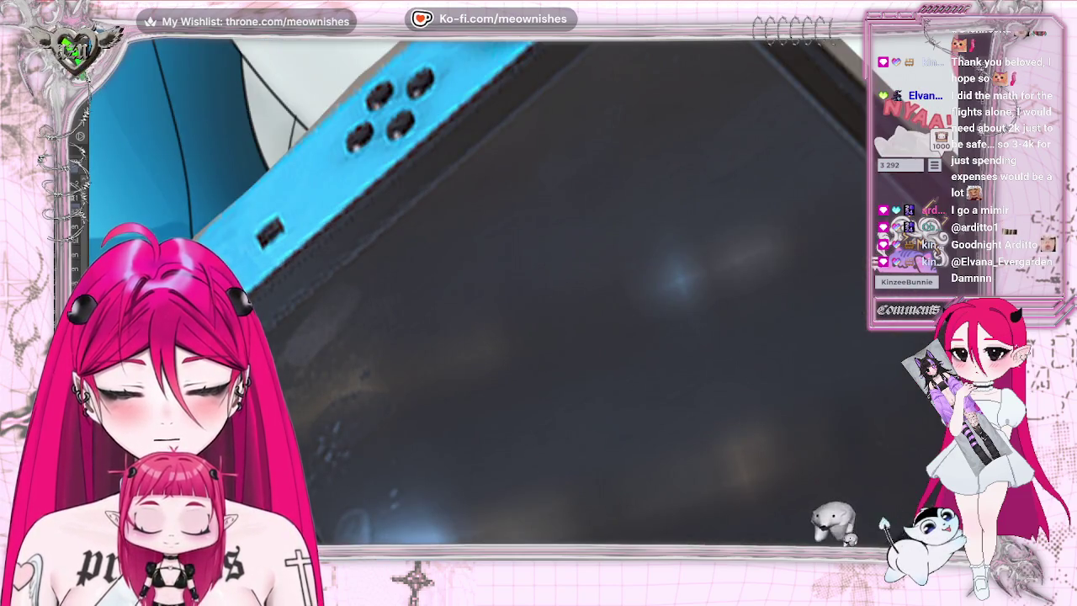
{"action": "left_click", "coordinate": [425, 76]}
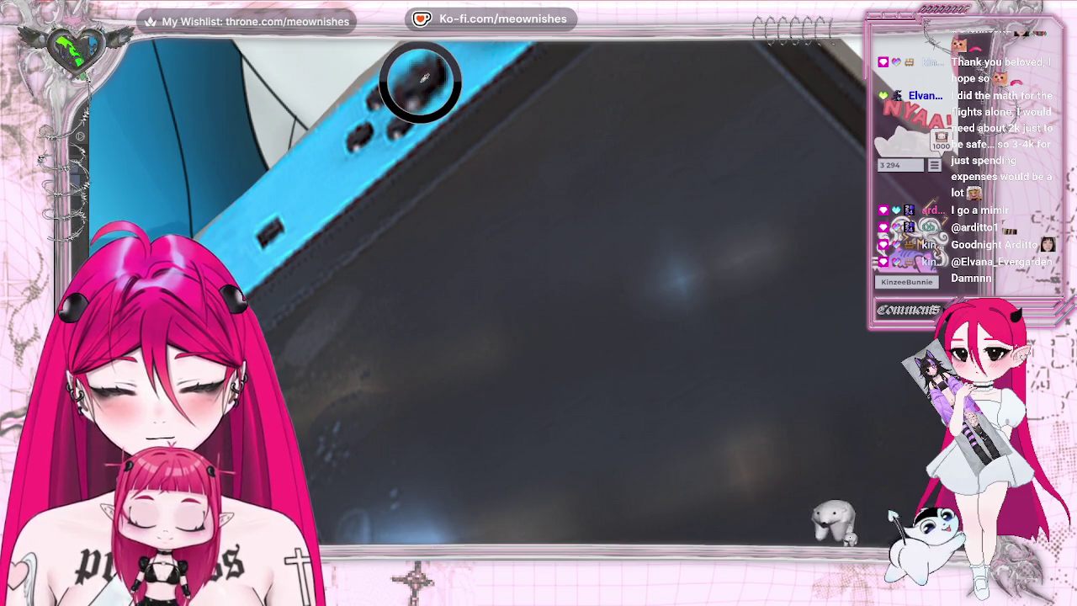